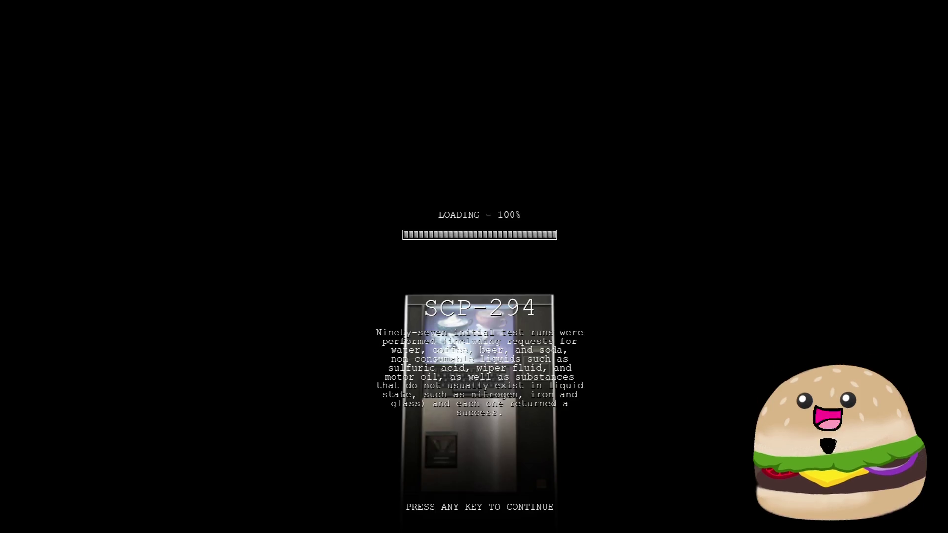
Start the loaded game and sprint through the tunnel and locker corridor into the open elevator
key("space")
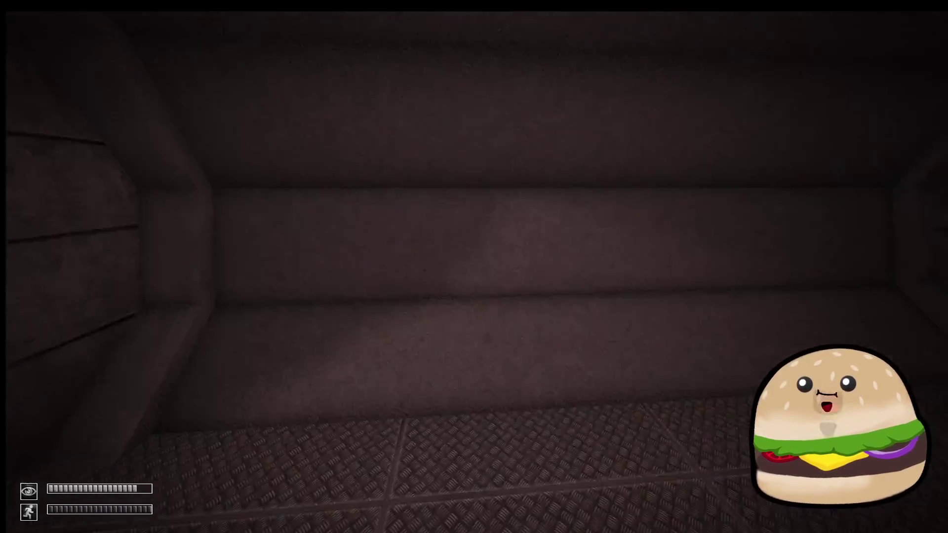
key("shift+w")
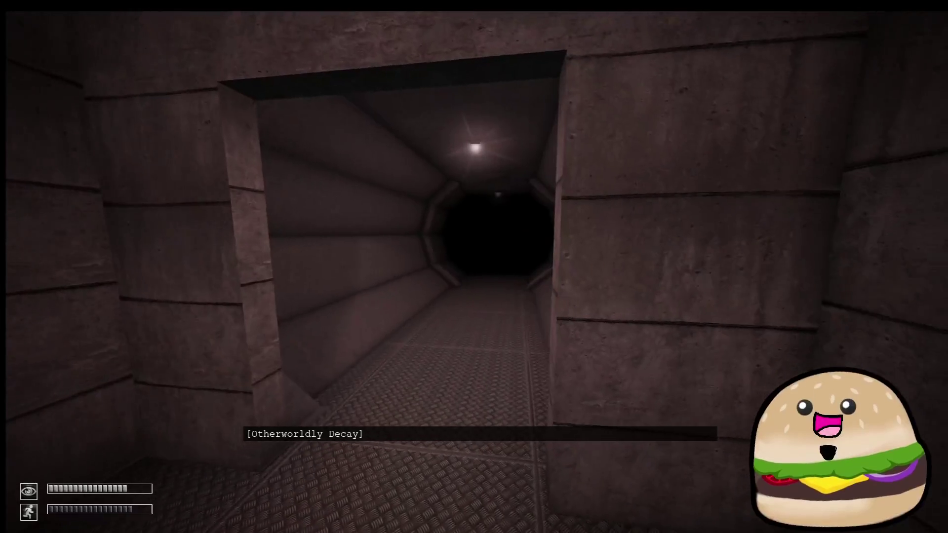
key("shift+w")
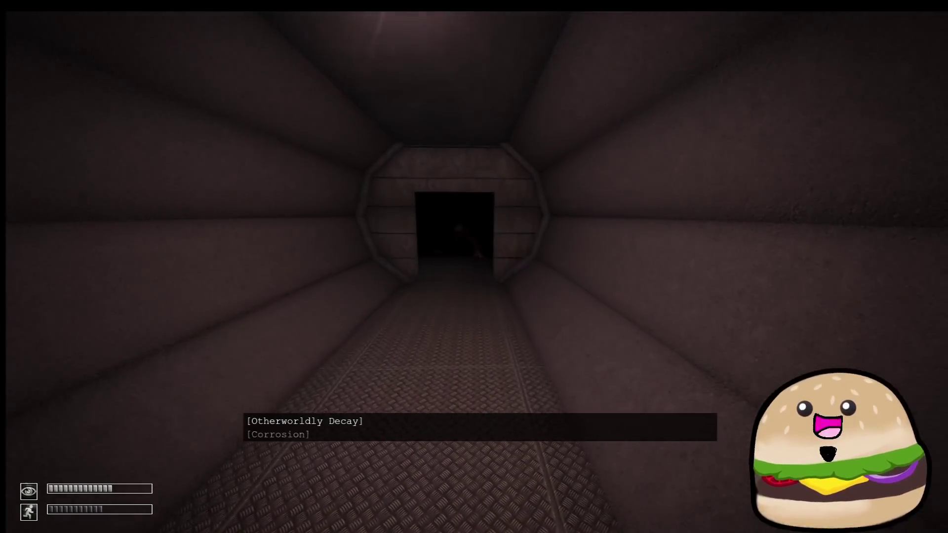
key("shift+w")
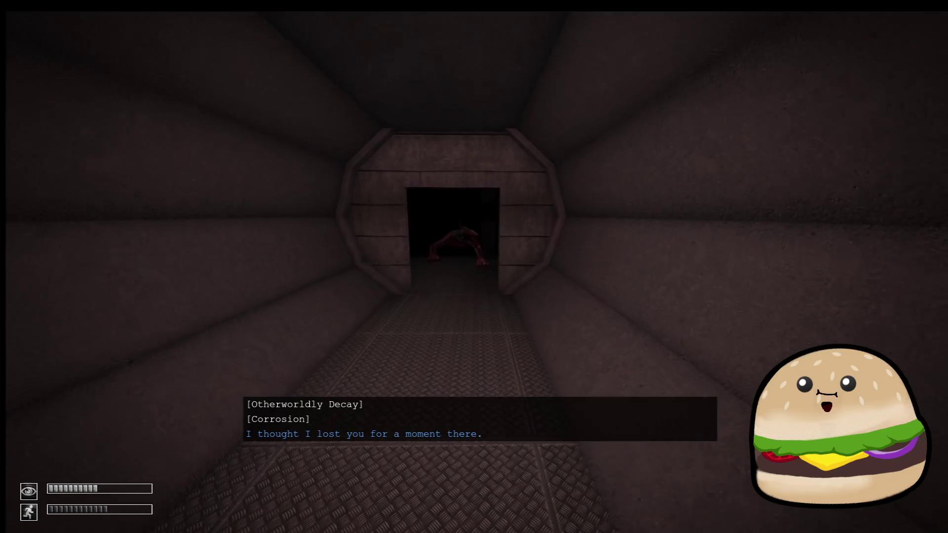
key("w")
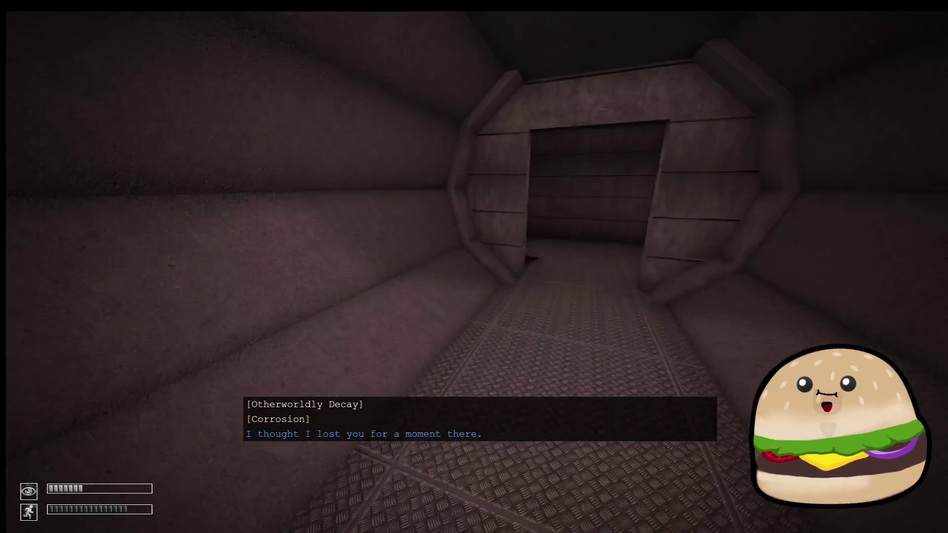
key("shift+w")
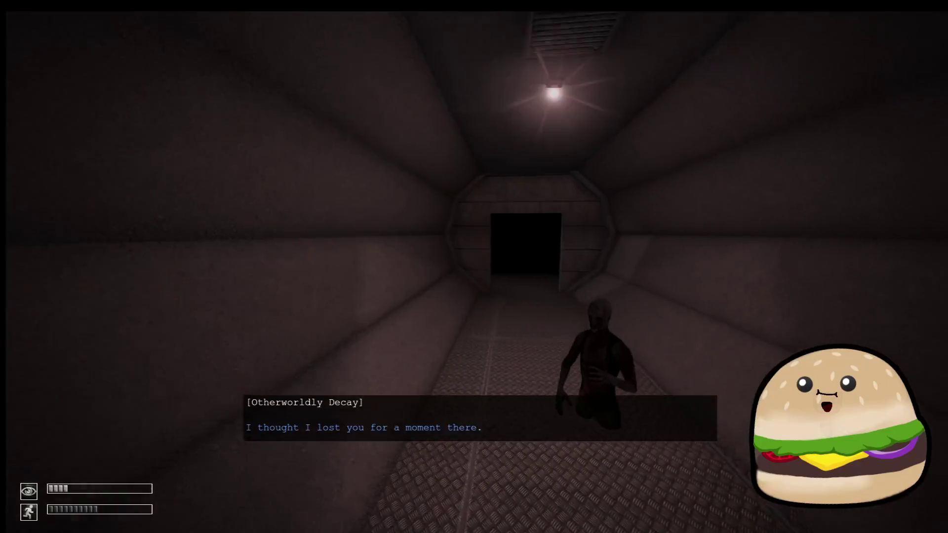
key("w")
key("shift+w")
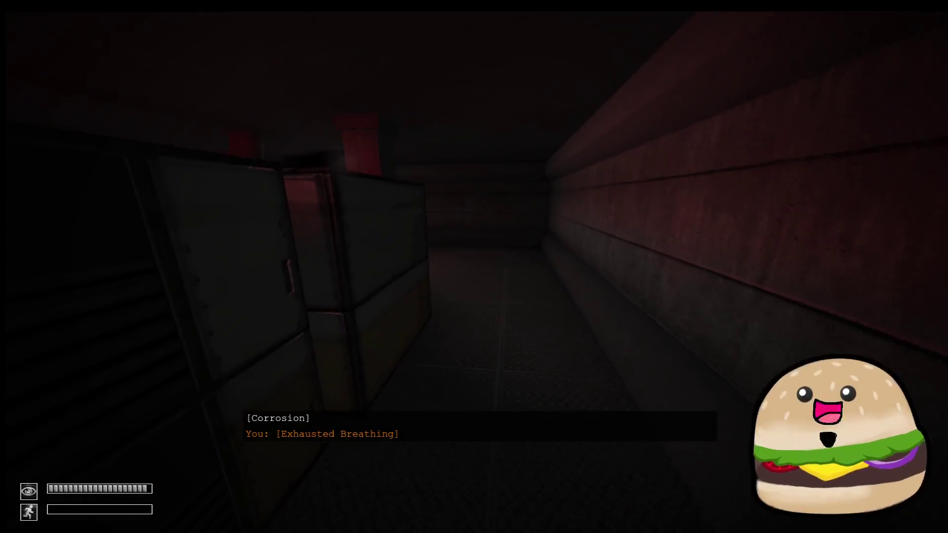
key("w")
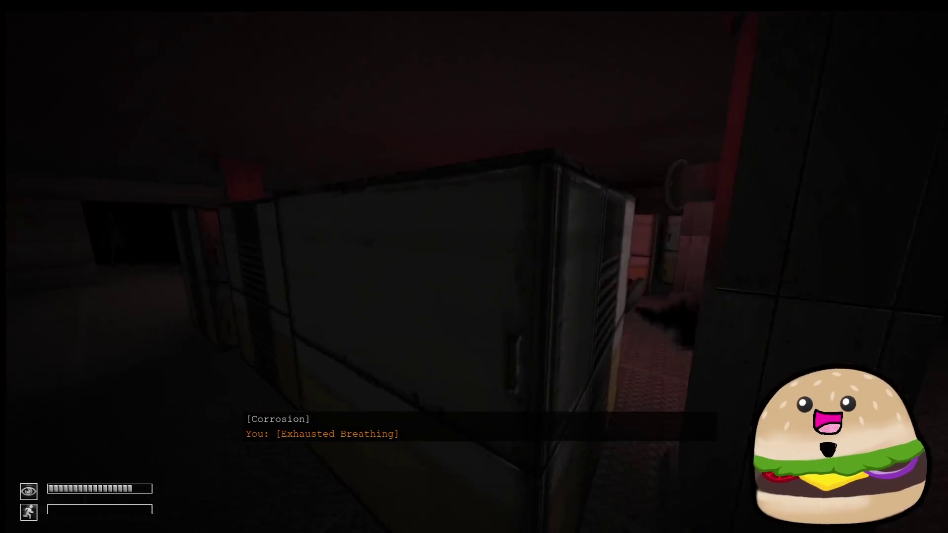
key("shift+w")
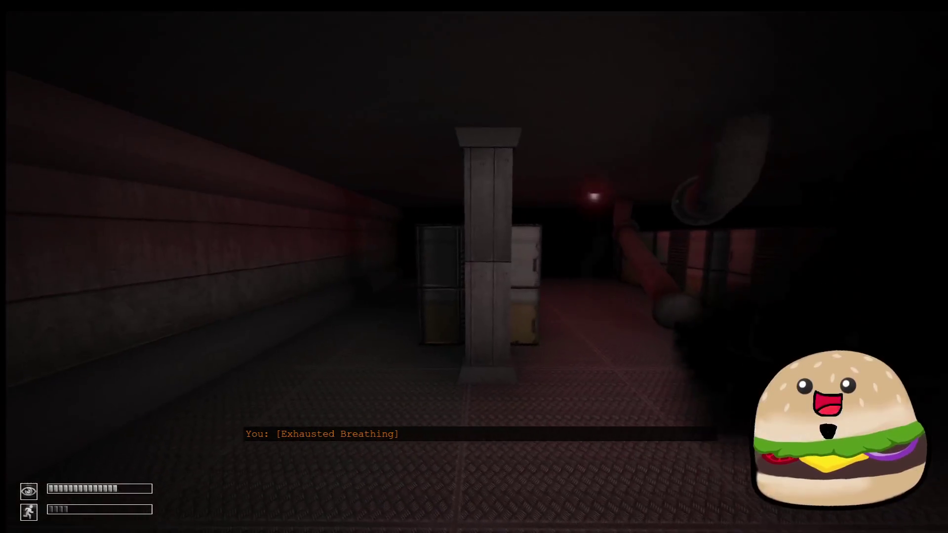
key("shift+w")
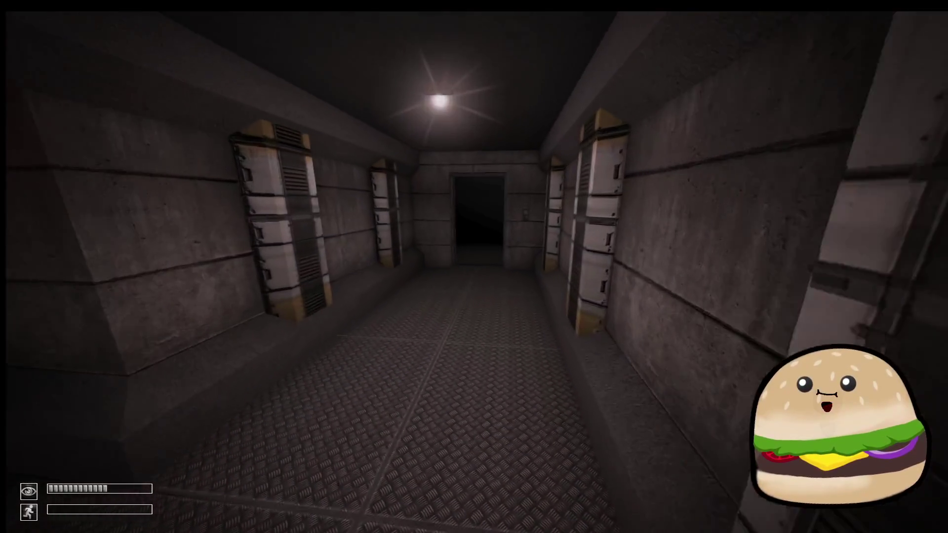
key("w")
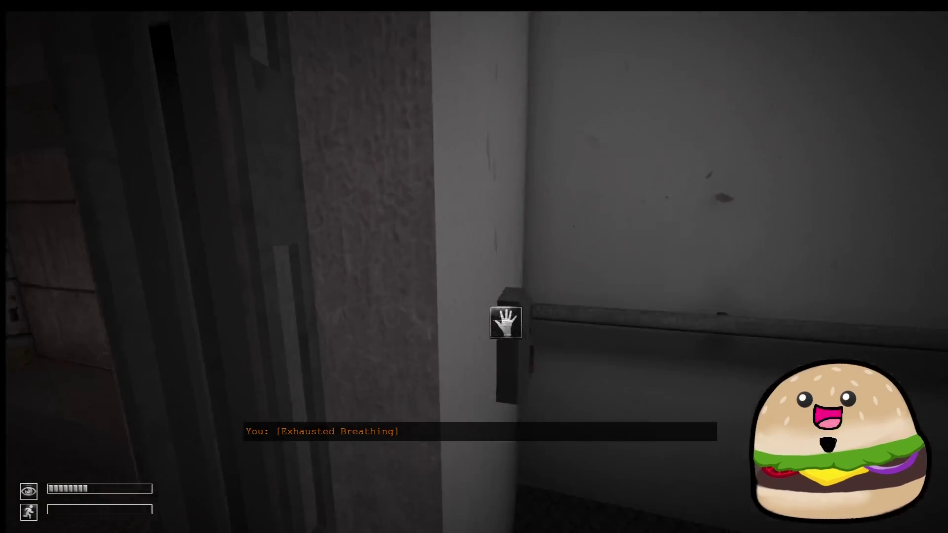
Ride the elevator, explore the dark room, then back away from SCP-106
left_click(506, 323)
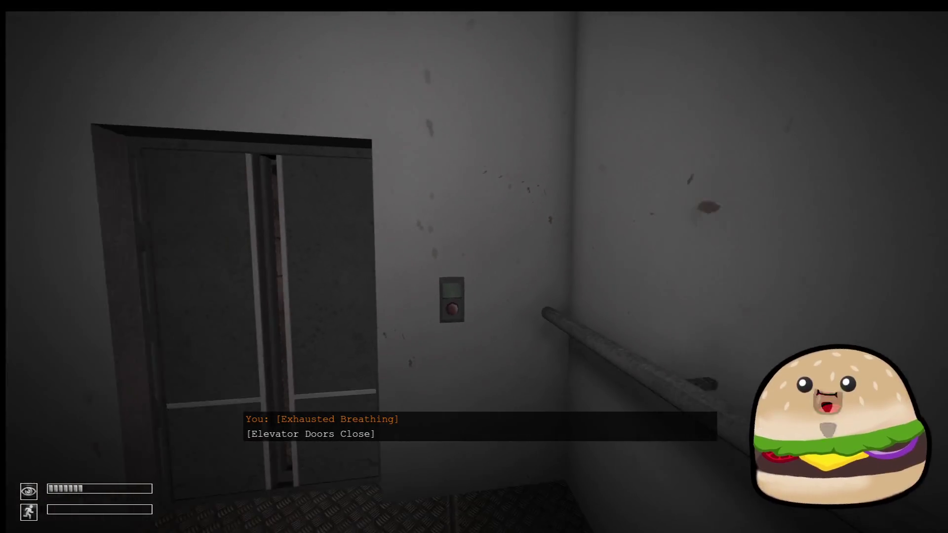
key("s")
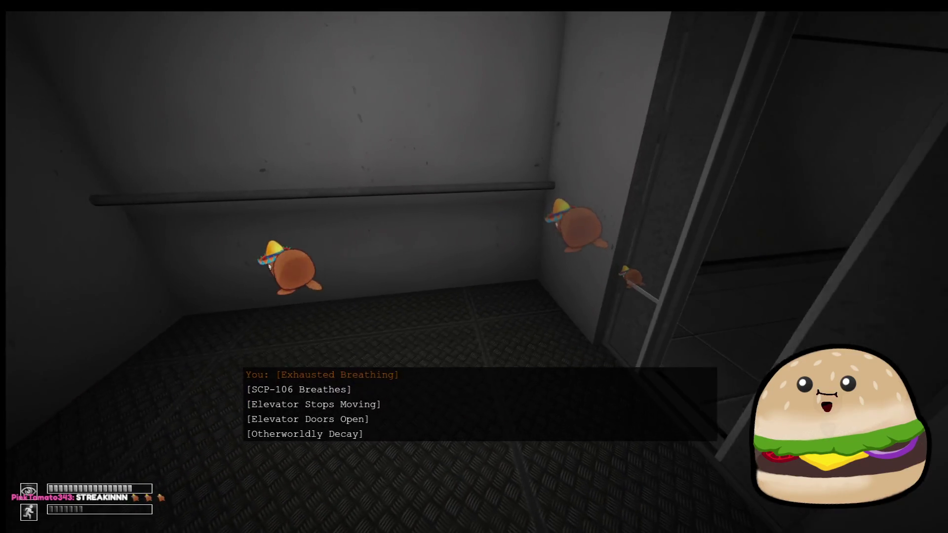
key("shift+w")
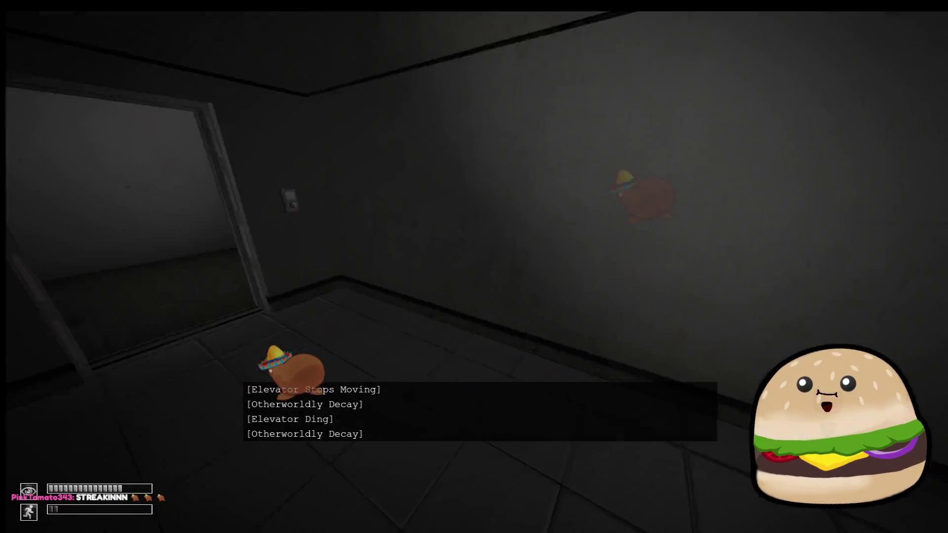
key("shift+w")
key("w")
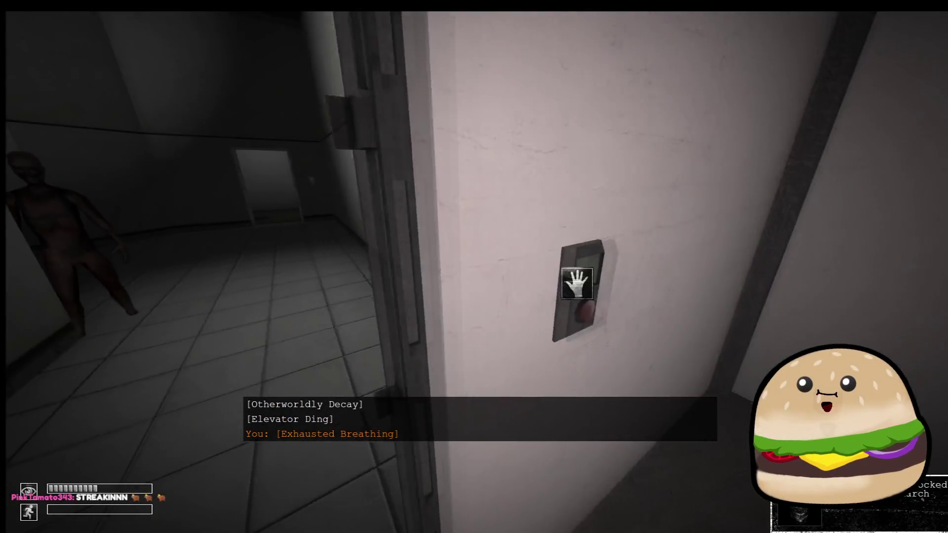
left_click(474, 267)
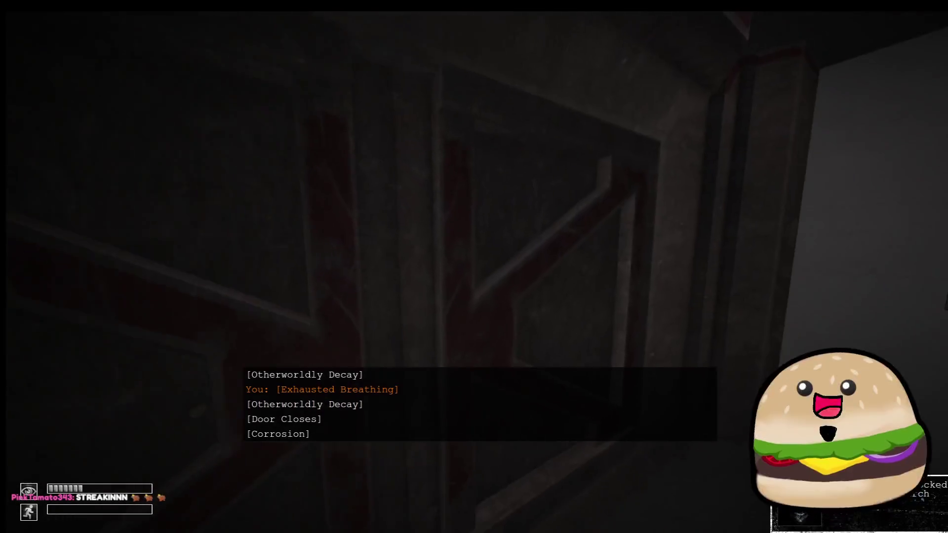
key("w")
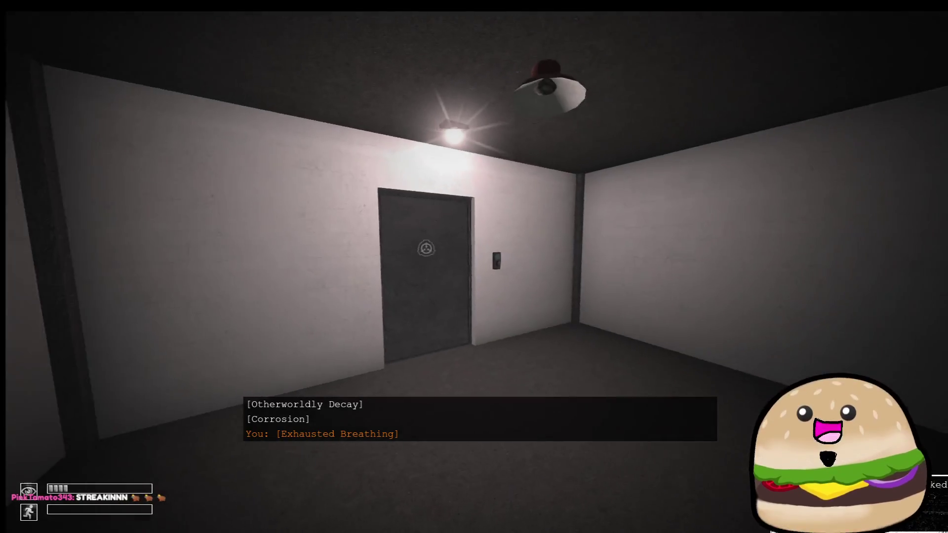
key("s")
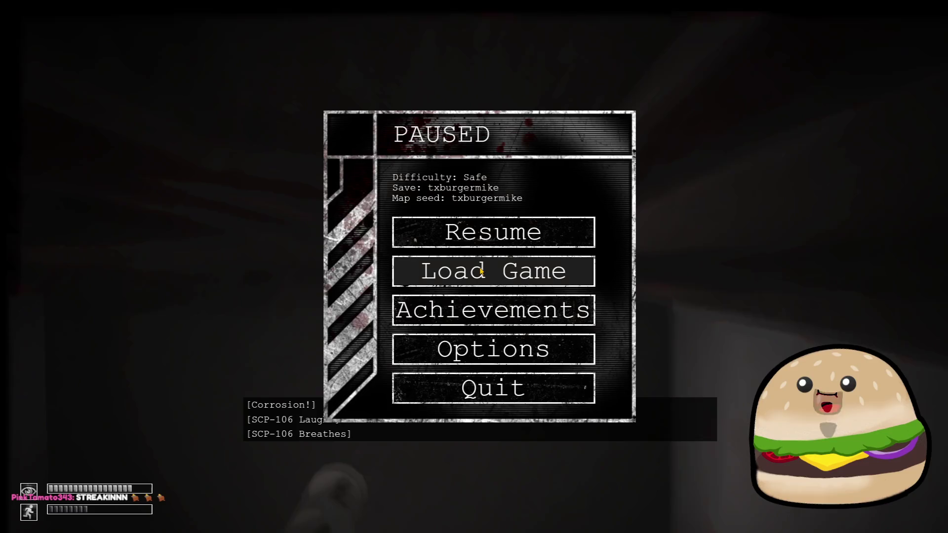
Load the saved game and walk back into the elevator, pausing and resuming once
left_click(493, 278)
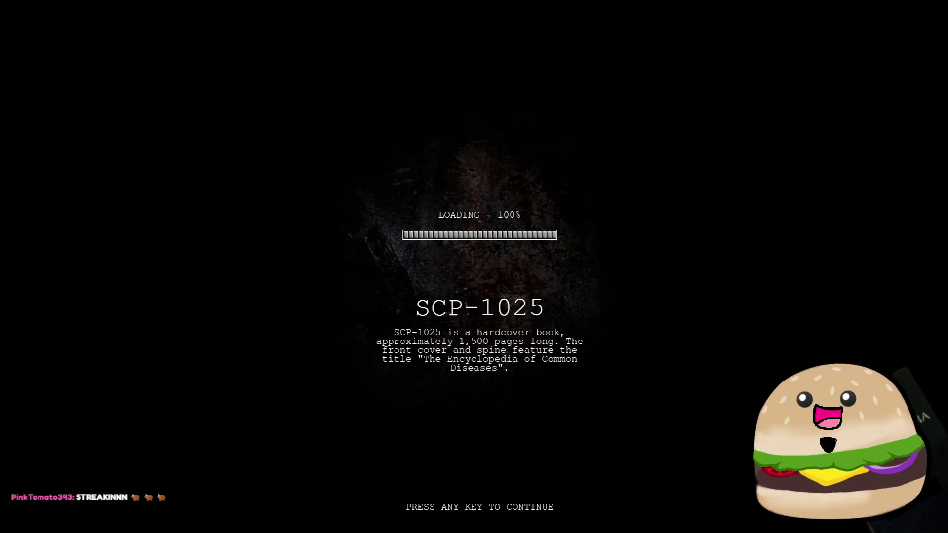
key("space")
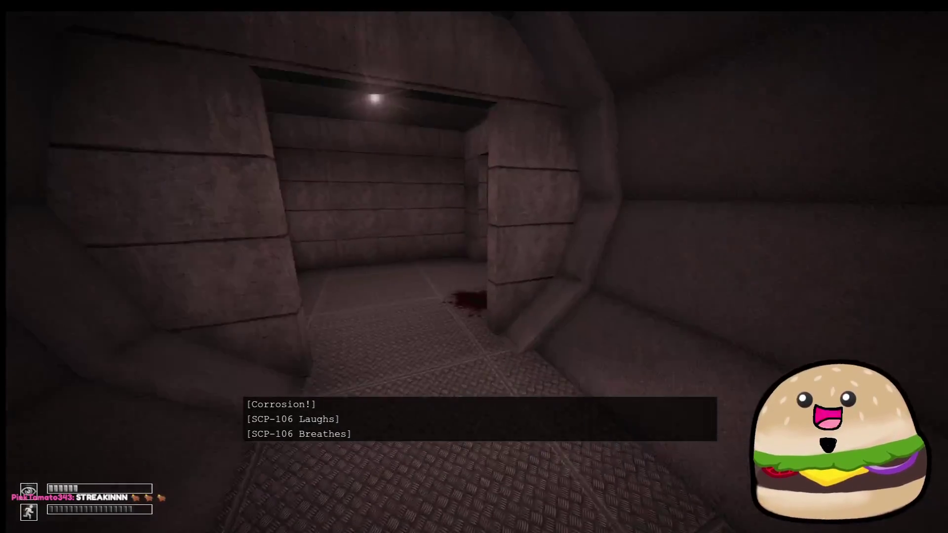
key("w")
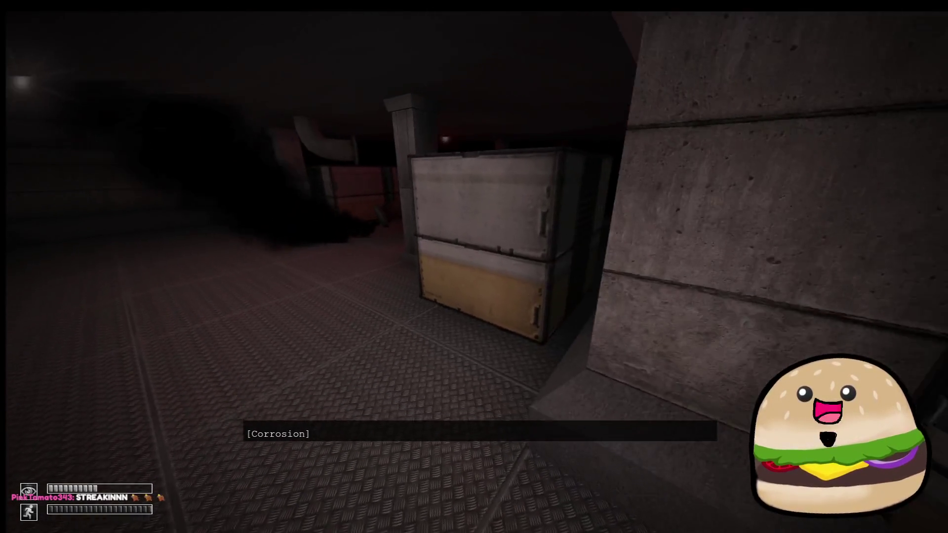
key("w")
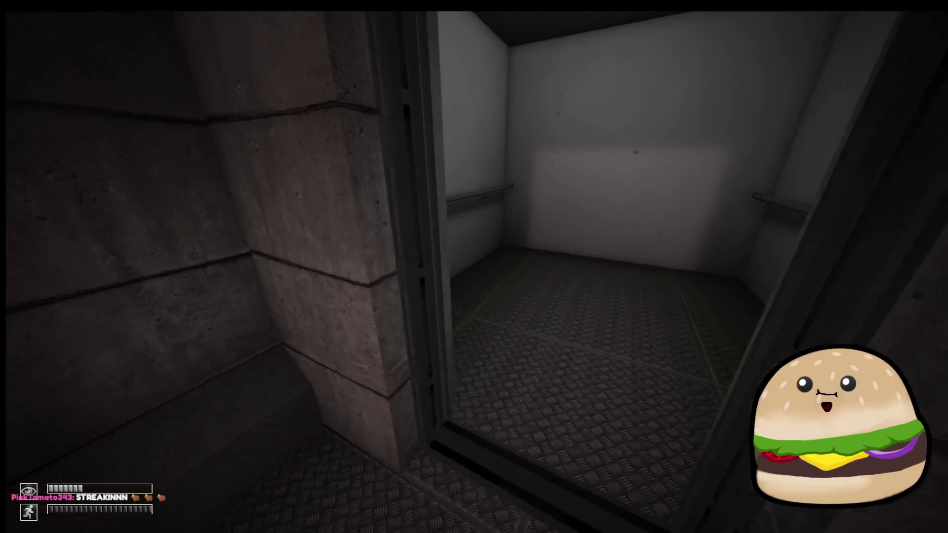
key("s")
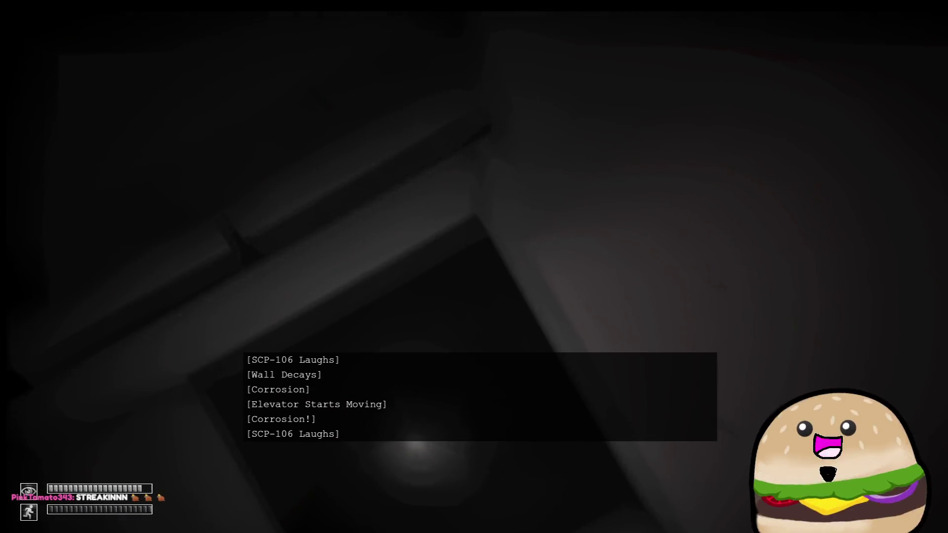
key("Escape")
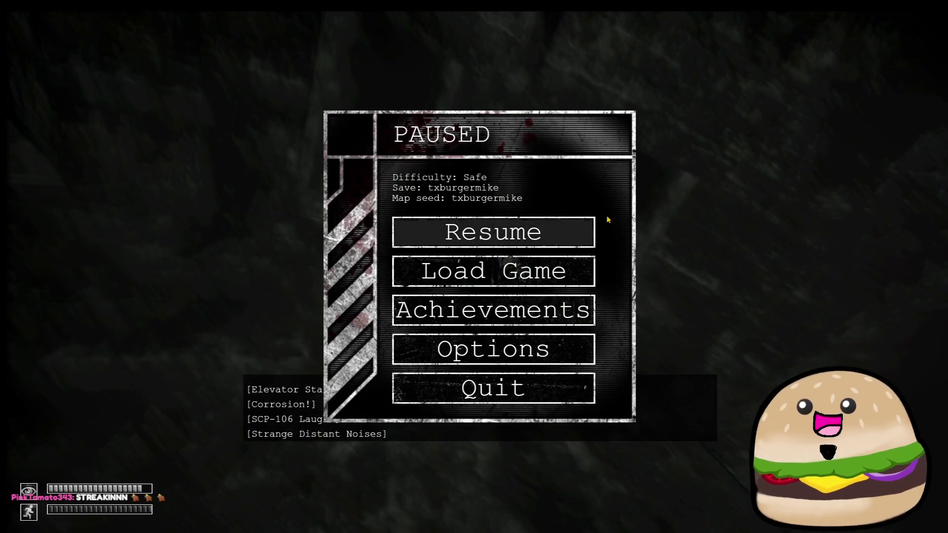
left_click(543, 232)
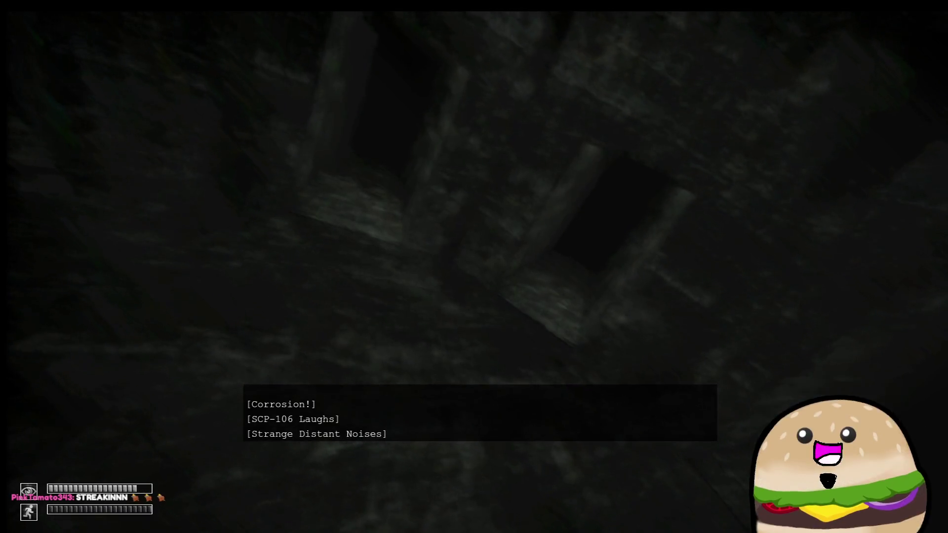
Reload the save, then quit without saving and go to the New Game setup
key("Escape")
left_click(494, 271)
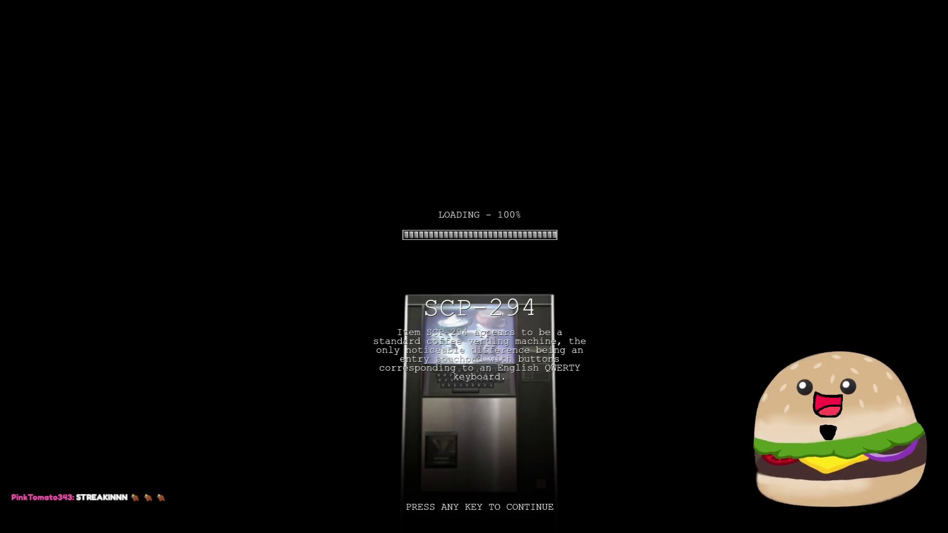
key("space")
key("Escape")
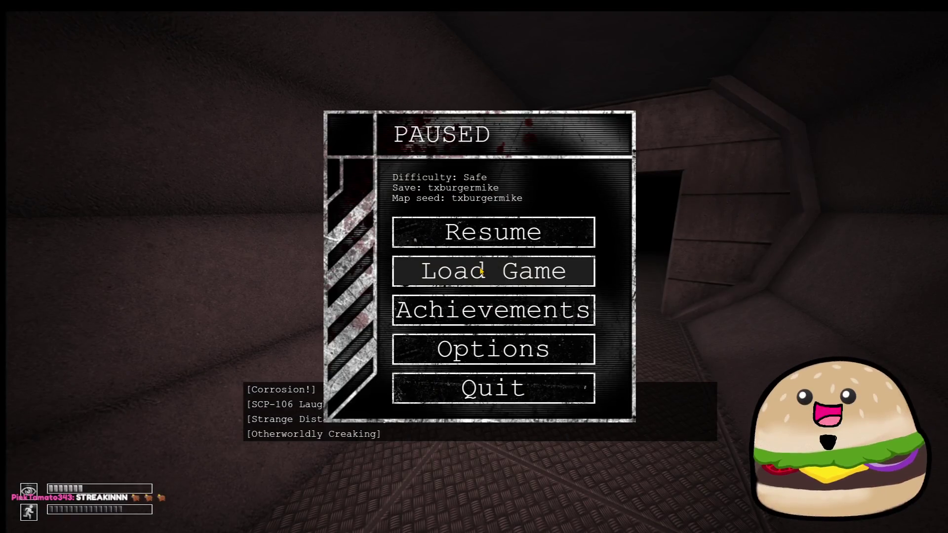
left_click(478, 388)
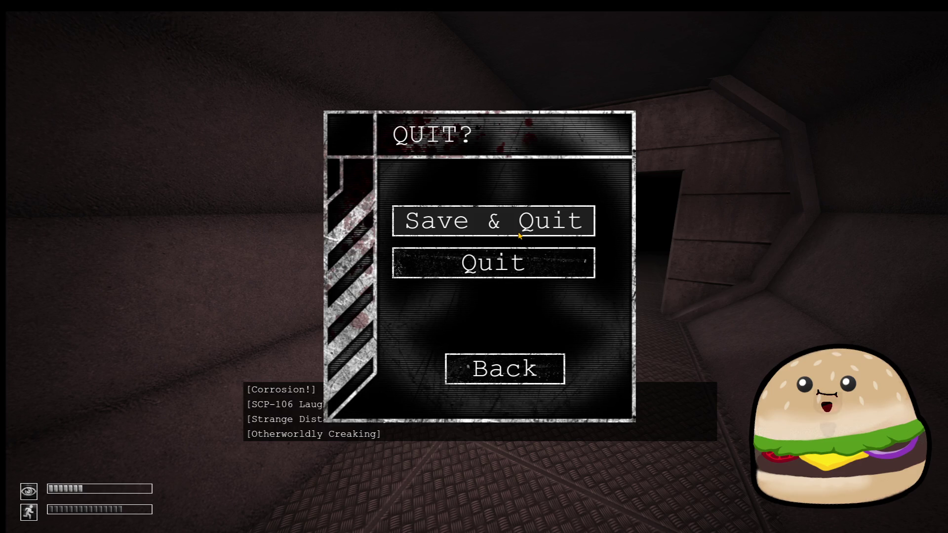
left_click(521, 269)
left_click(265, 181)
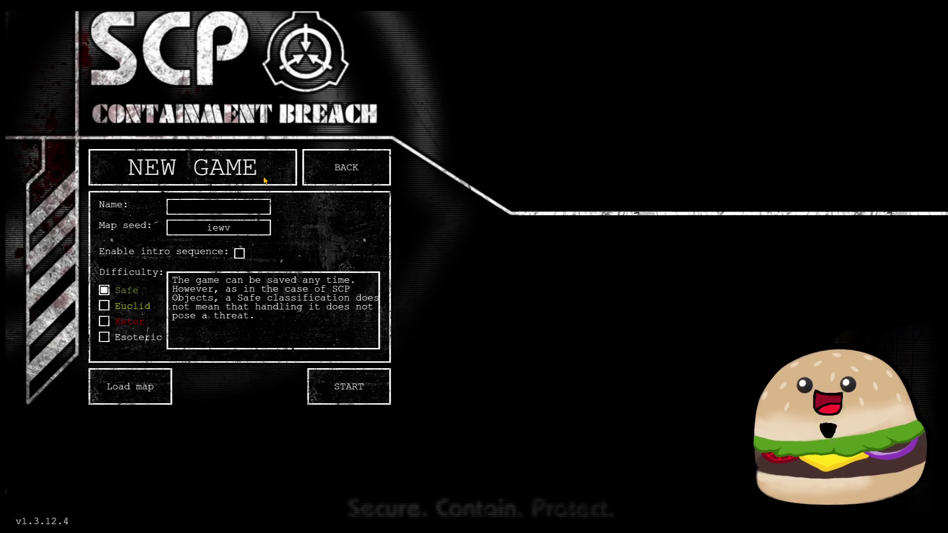
Start a new Safe-difficulty game with map seed iewv
left_click(358, 395)
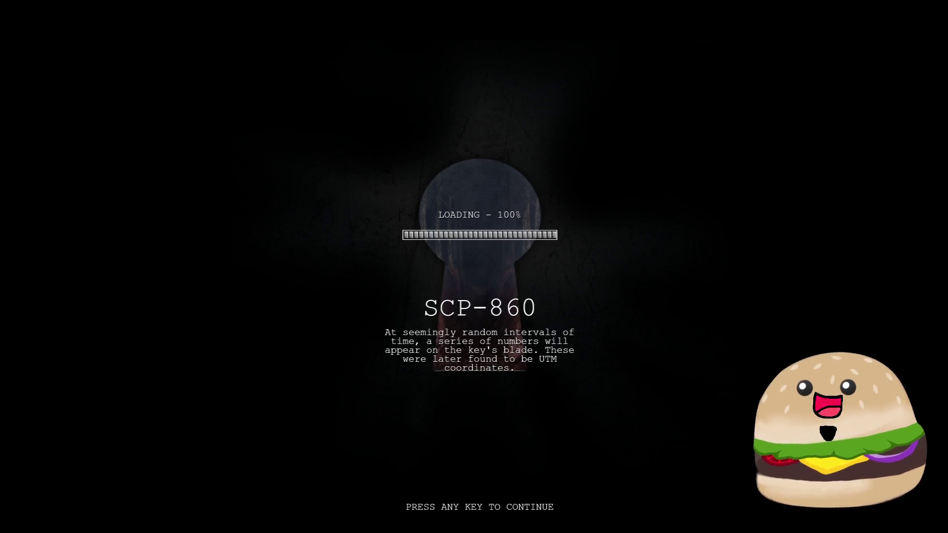
Enter the game and walk into the lit SCP poster room, pausing to look around
key("space")
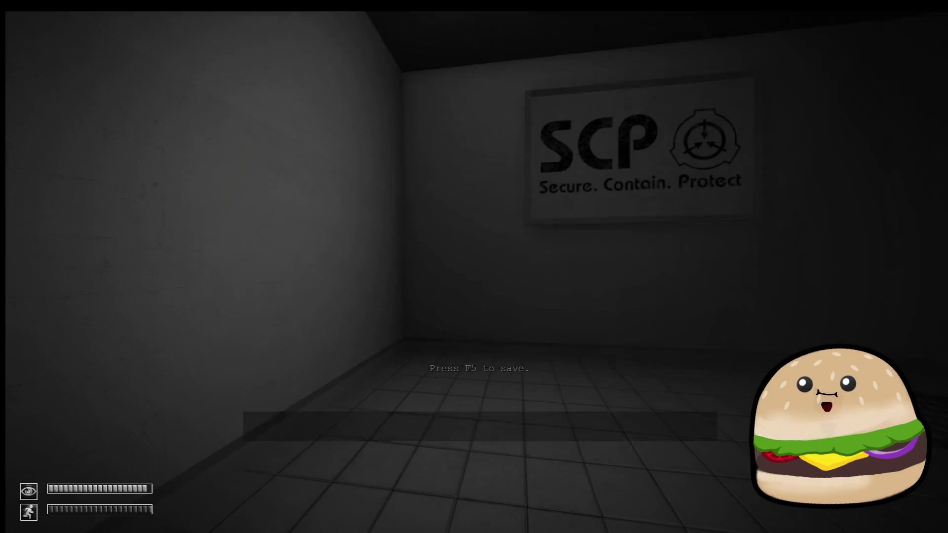
key("w")
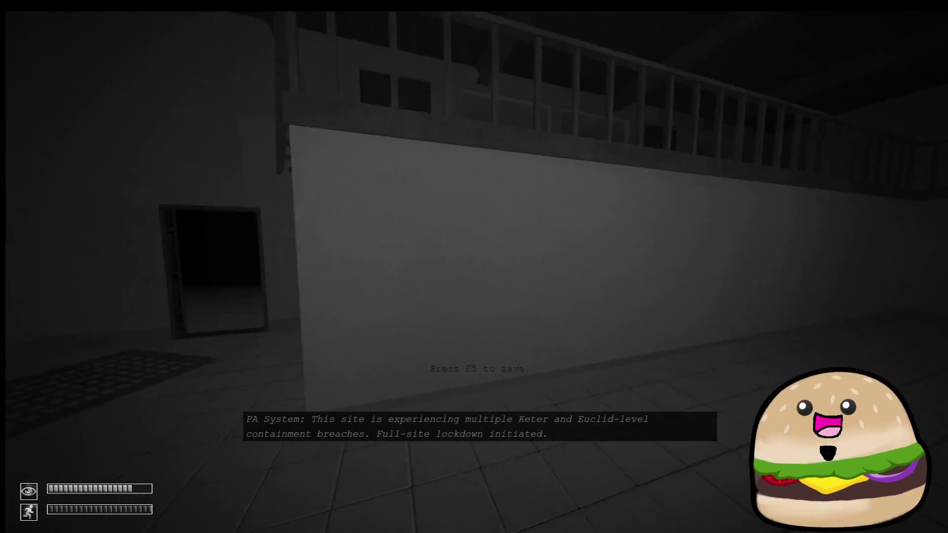
key("shift+w")
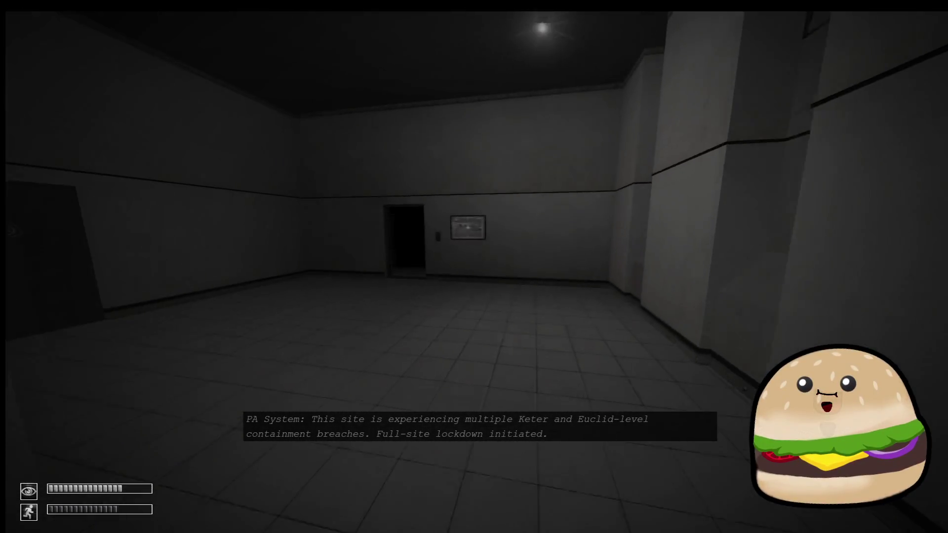
key("w")
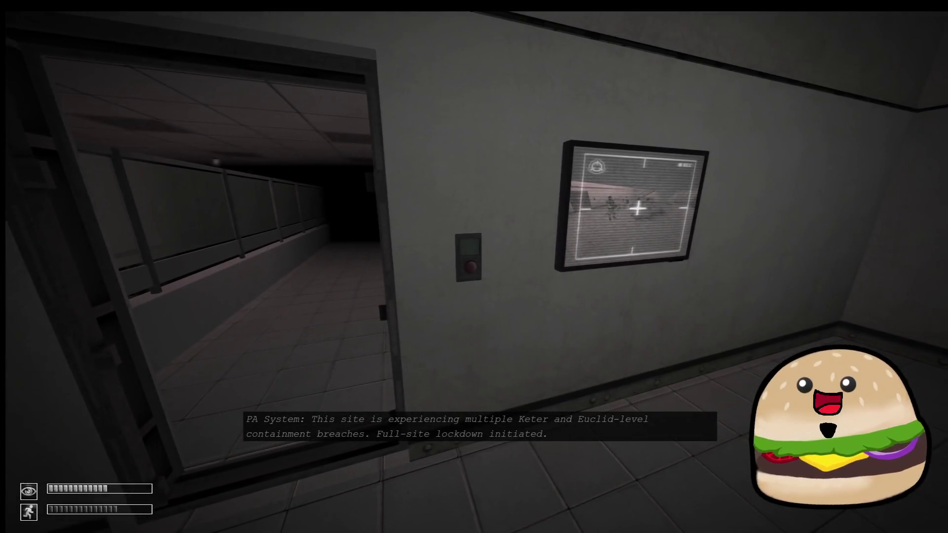
key("Escape")
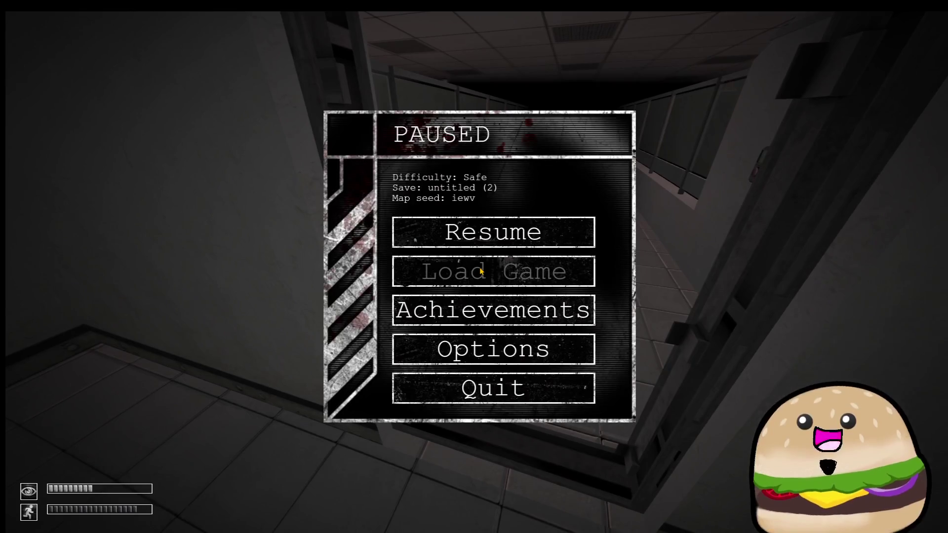
key("Escape")
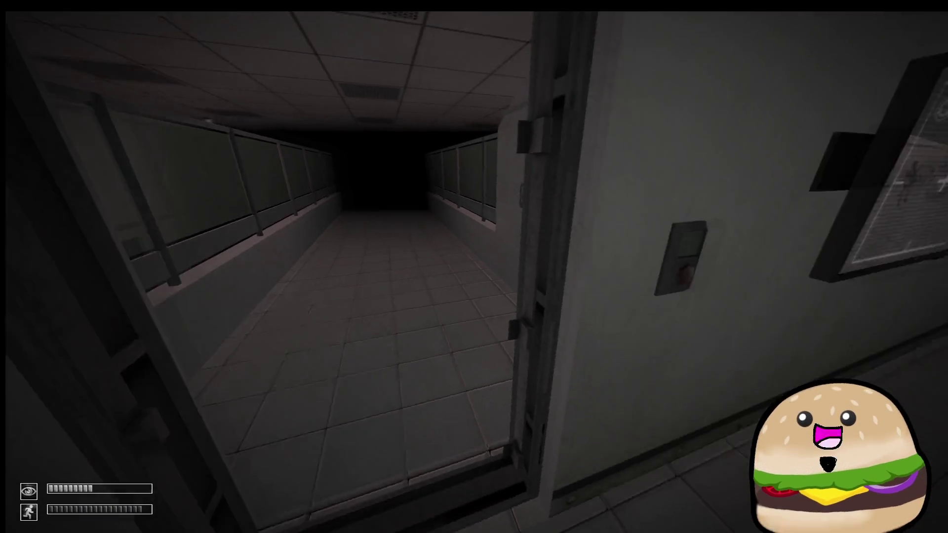
key("Escape")
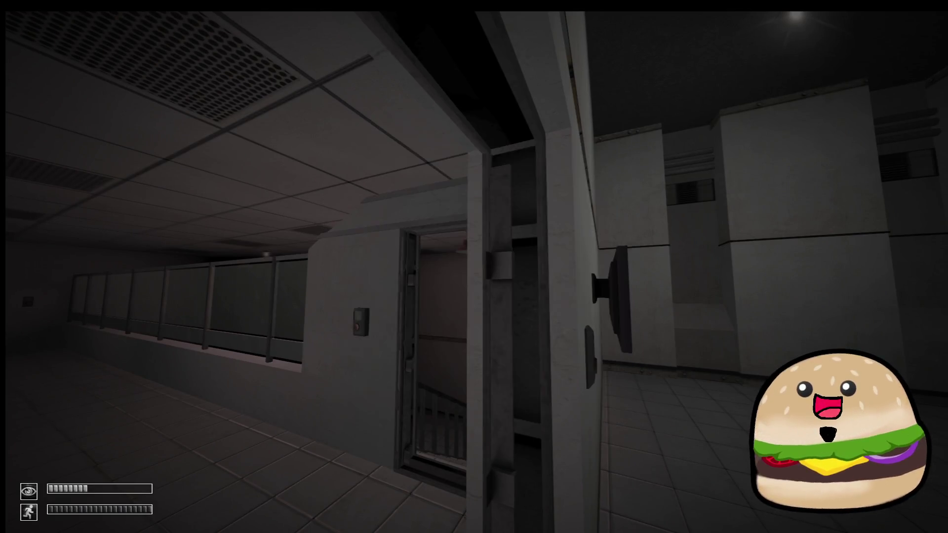
key("Escape")
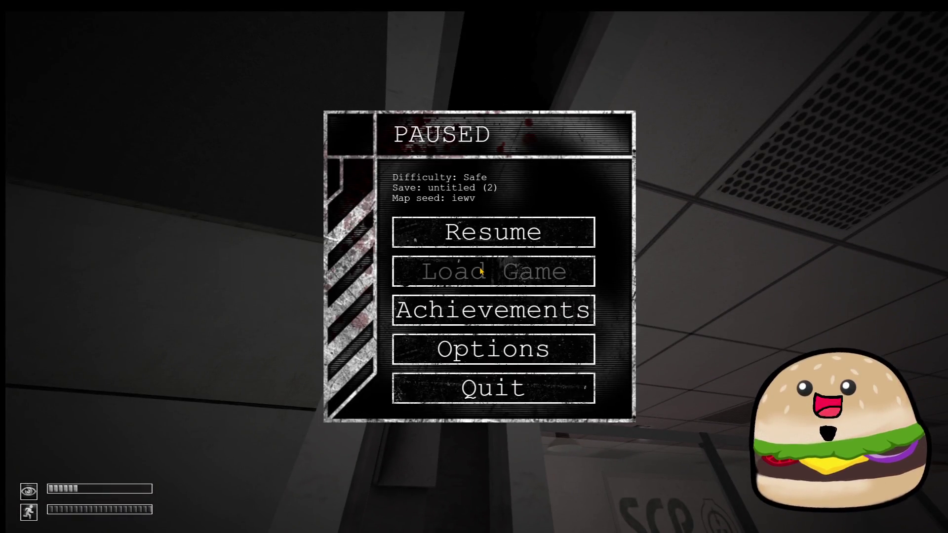
key("Escape")
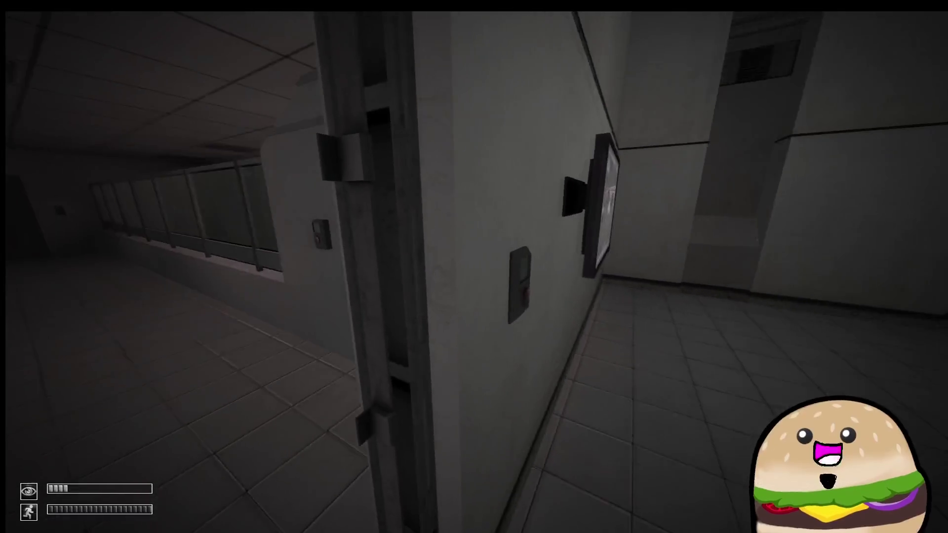
key("Escape")
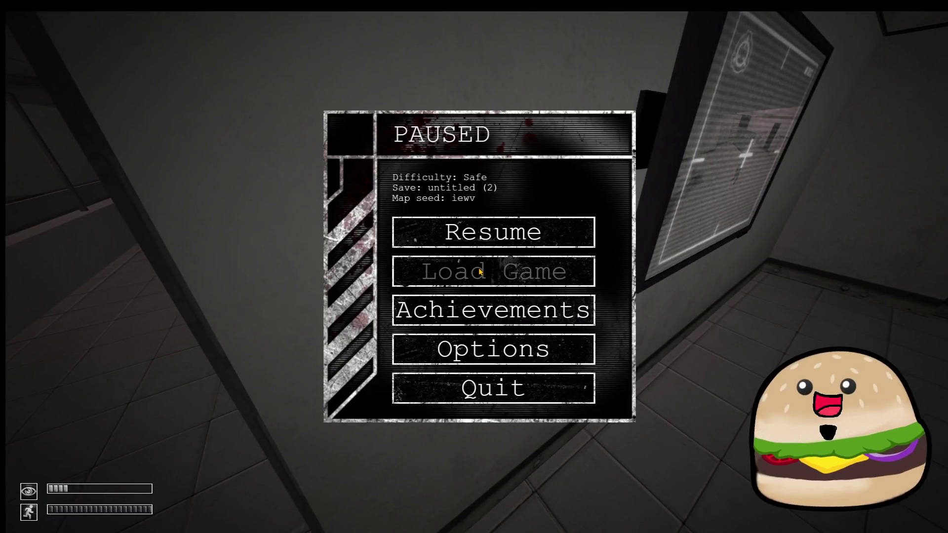
Walk through the corridor and stairwell, past the office desks, to the door keypad
key("w")
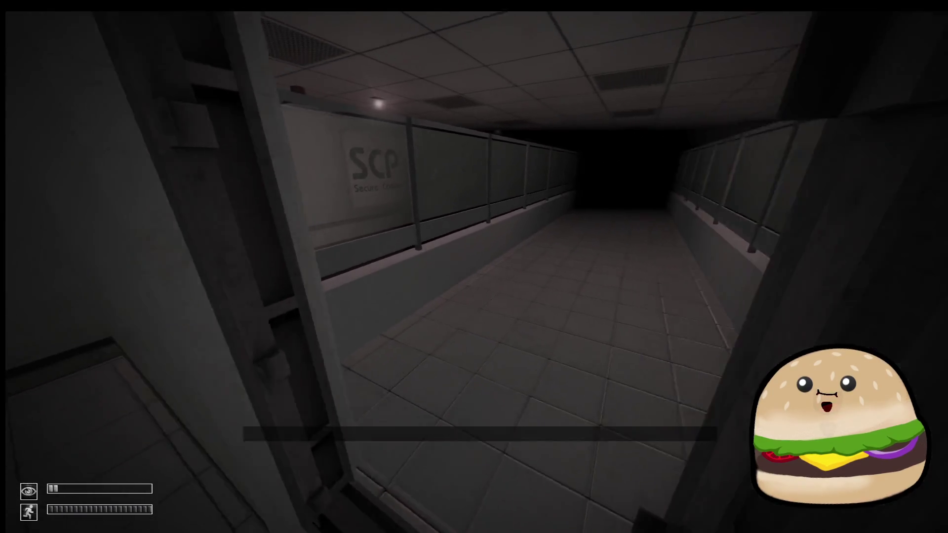
key("w")
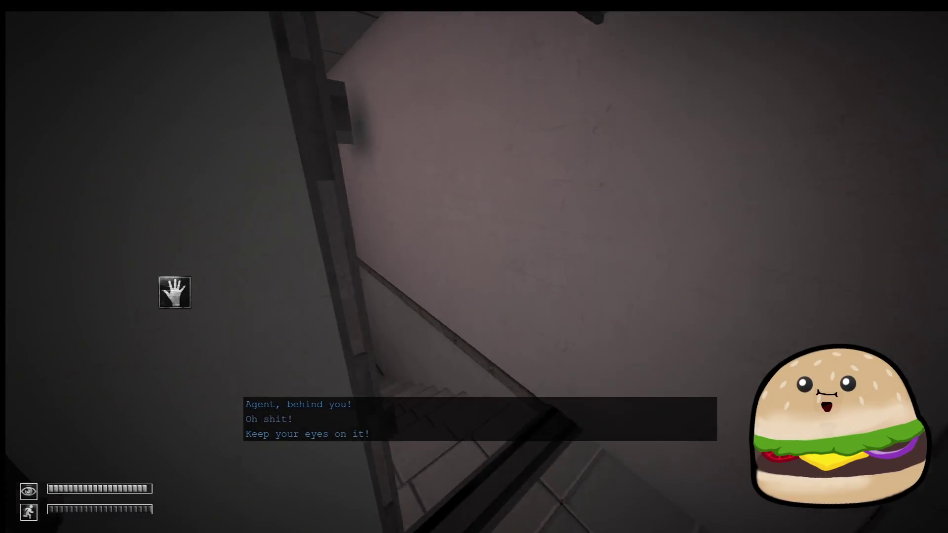
key("w")
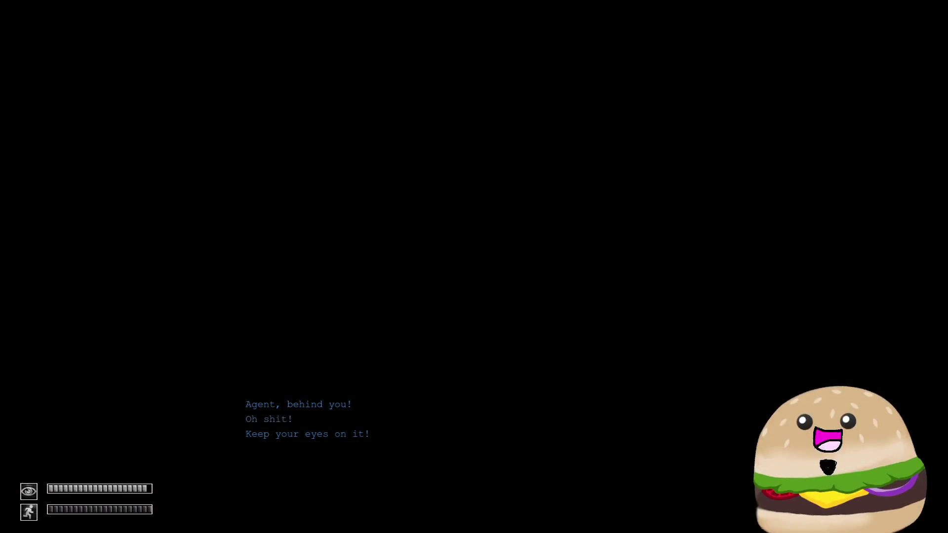
key("w")
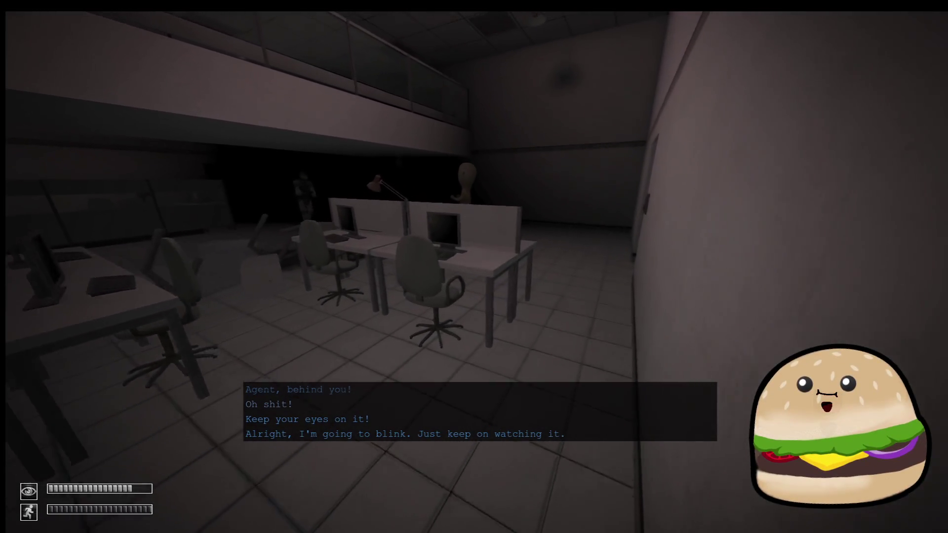
key("w")
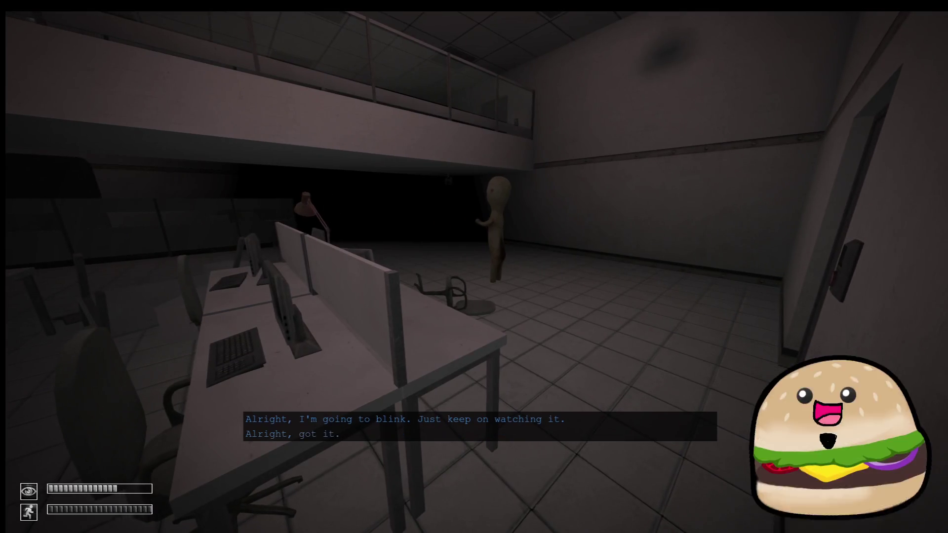
key("w")
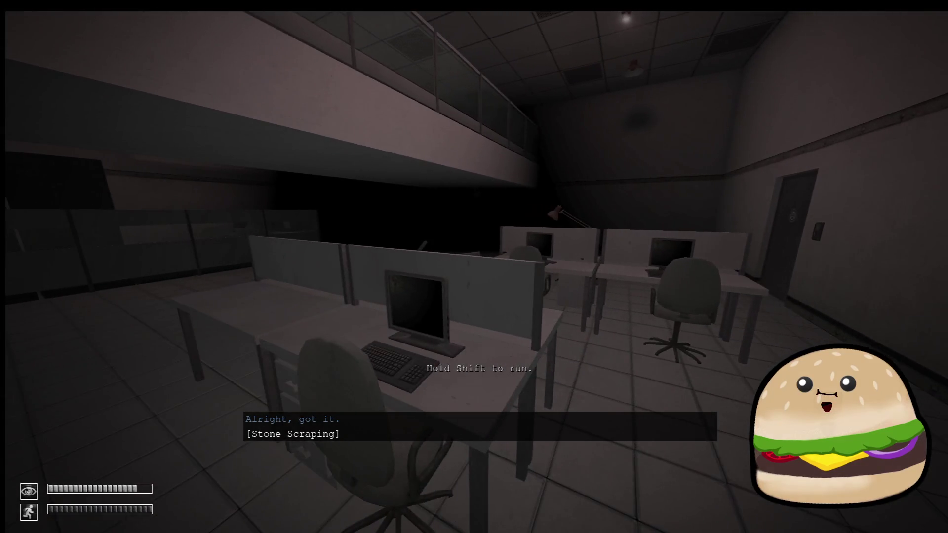
key("w")
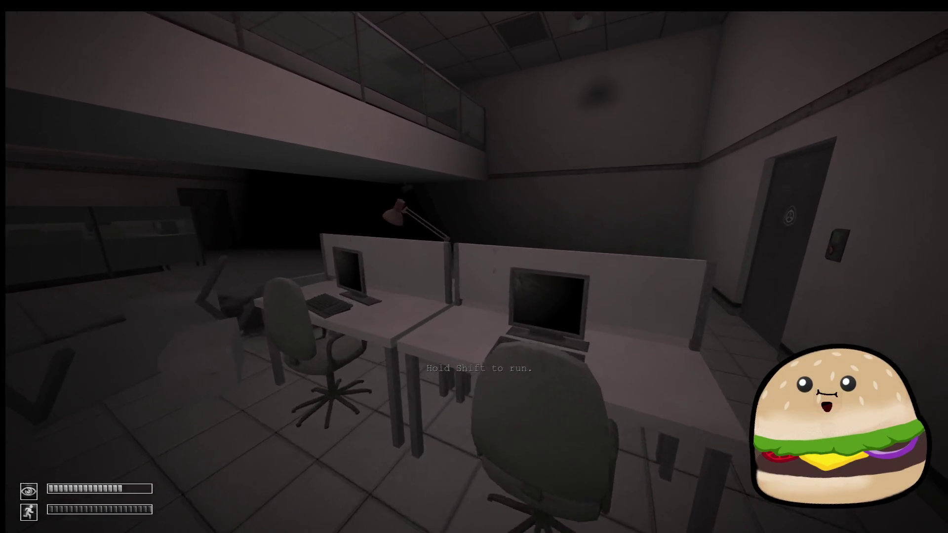
key("w")
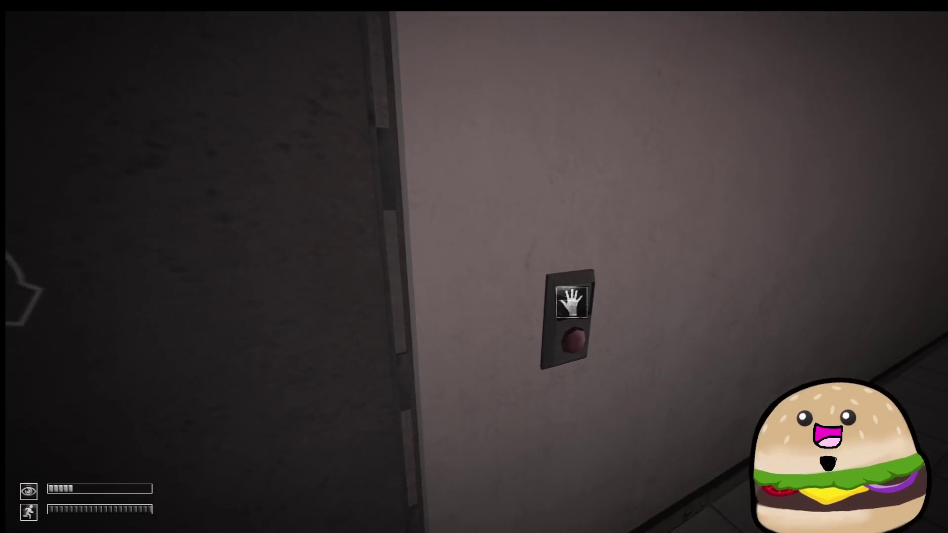
Try the locked office door, cross to the far dark door, and pause
left_click(474, 267)
key("s")
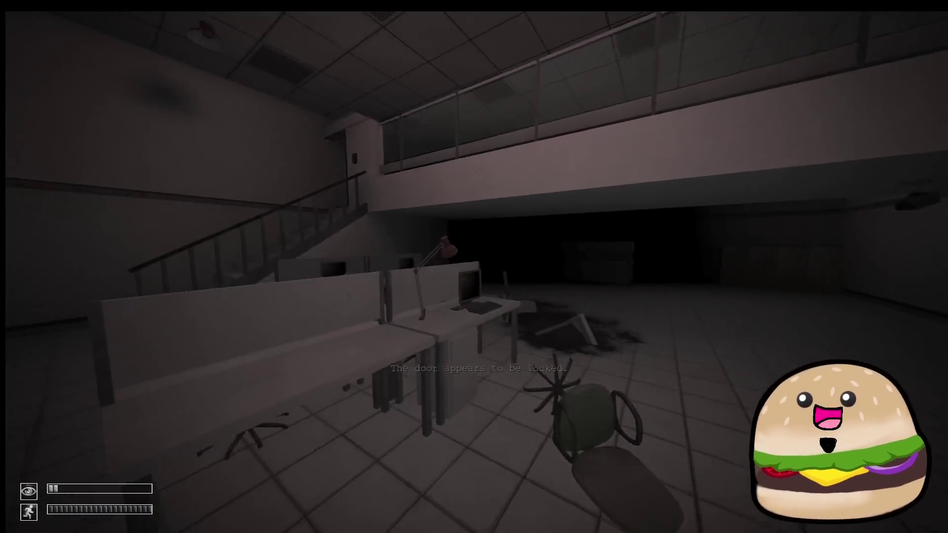
key("shift+w")
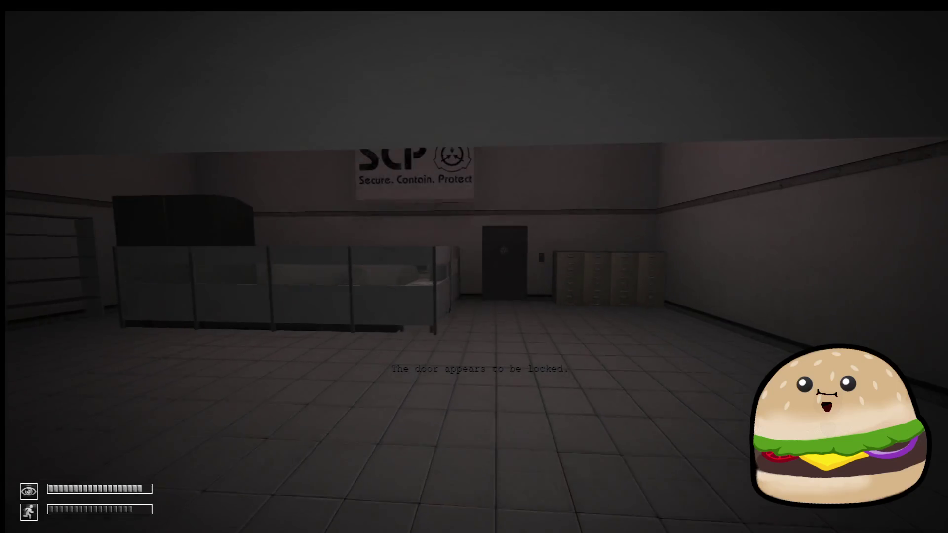
key("w")
key("Escape")
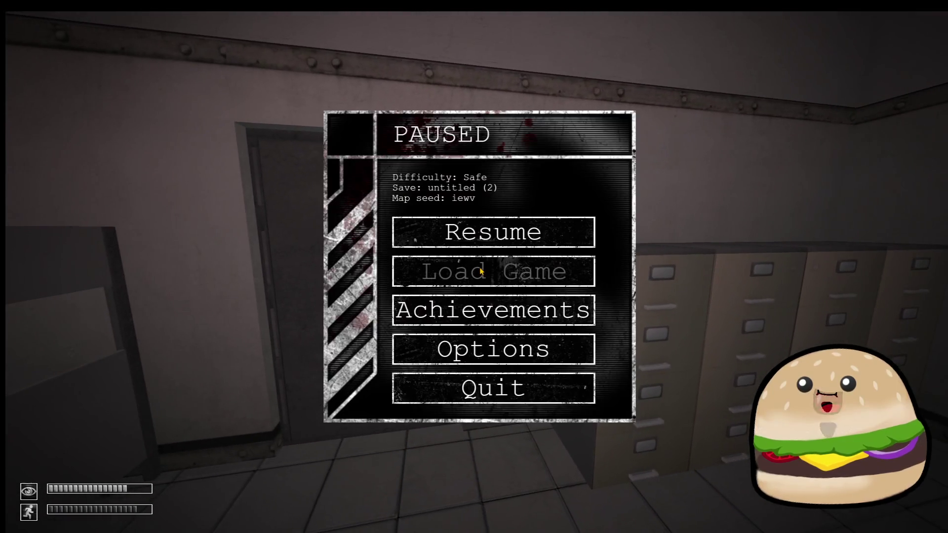
key("Escape")
key("w")
key("Escape")
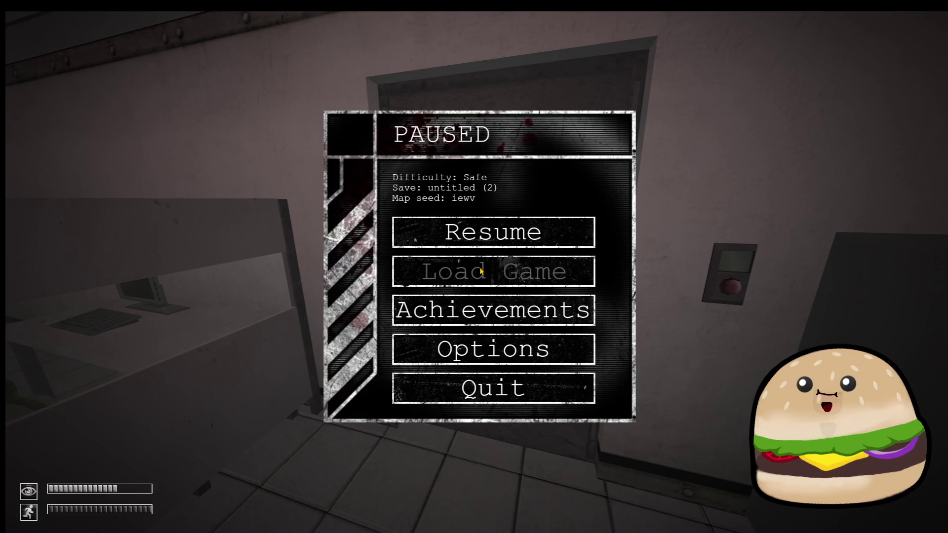
key("Escape")
key("w")
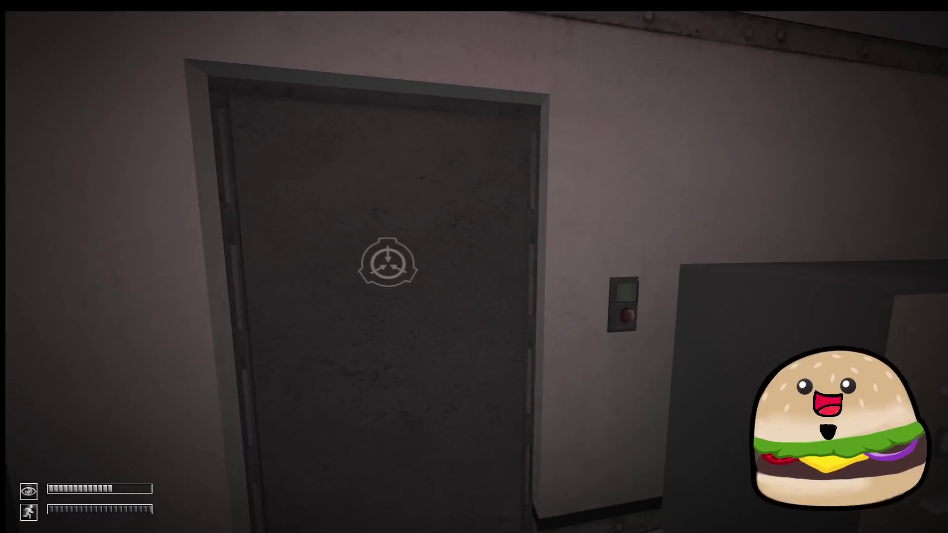
key("Escape")
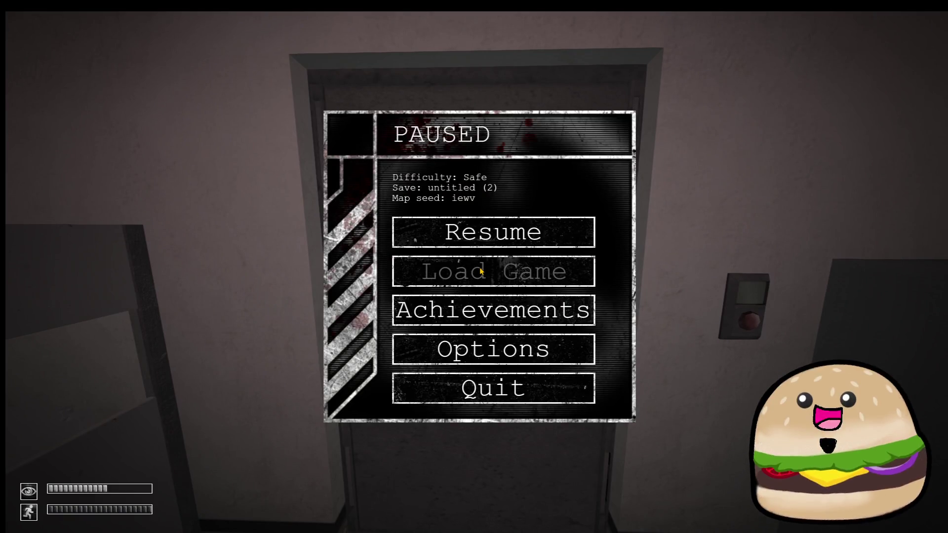
key("Escape")
key("Escape")
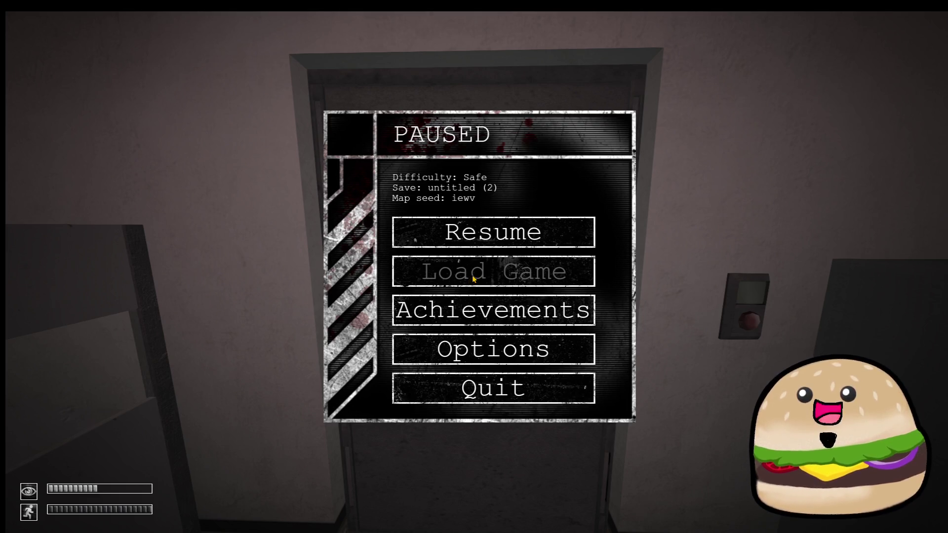
key("Escape")
key("Escape")
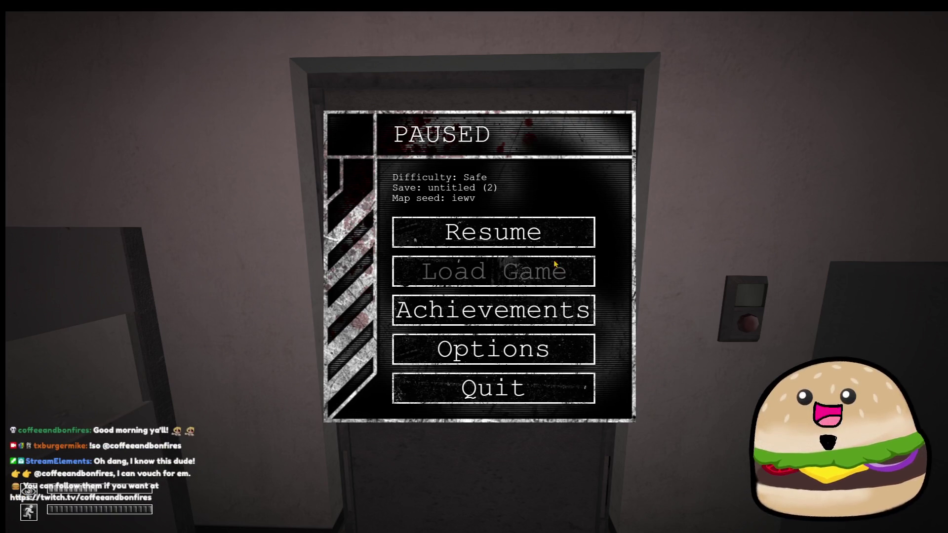
Resume play, go to the door's wall keypad, and open the door
left_click(544, 239)
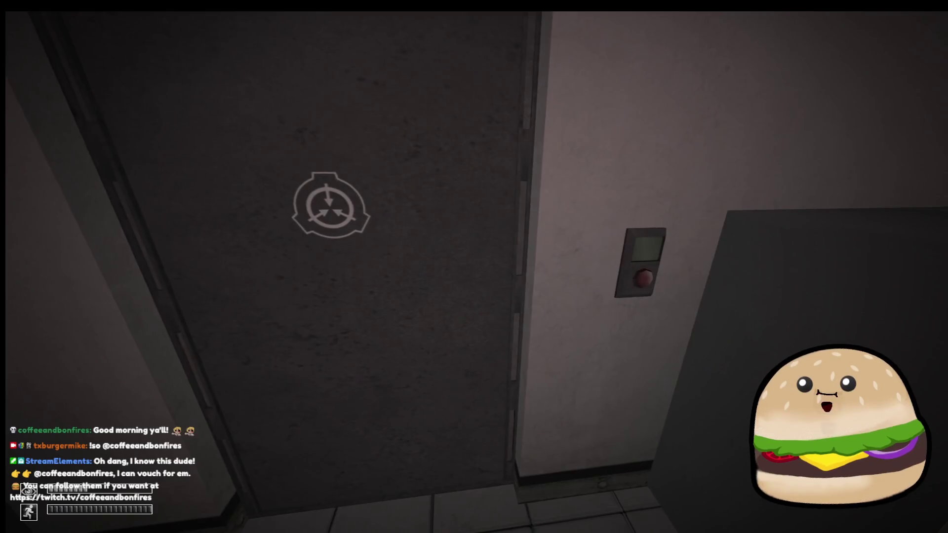
key("s")
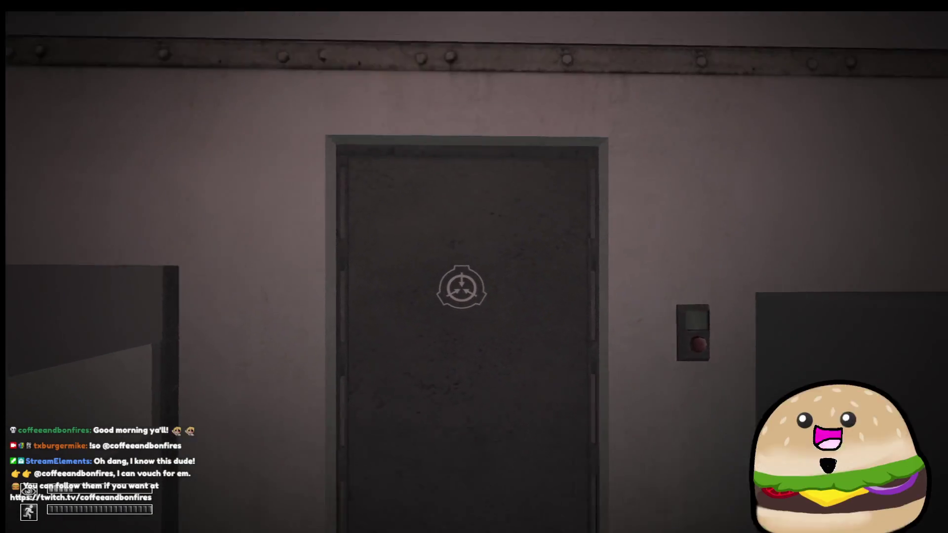
key("Escape")
key("Escape")
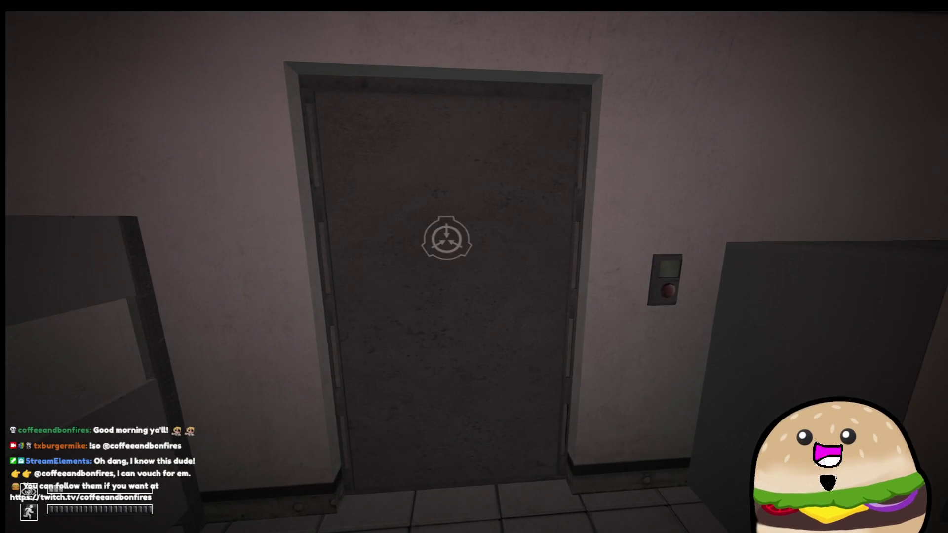
key("w")
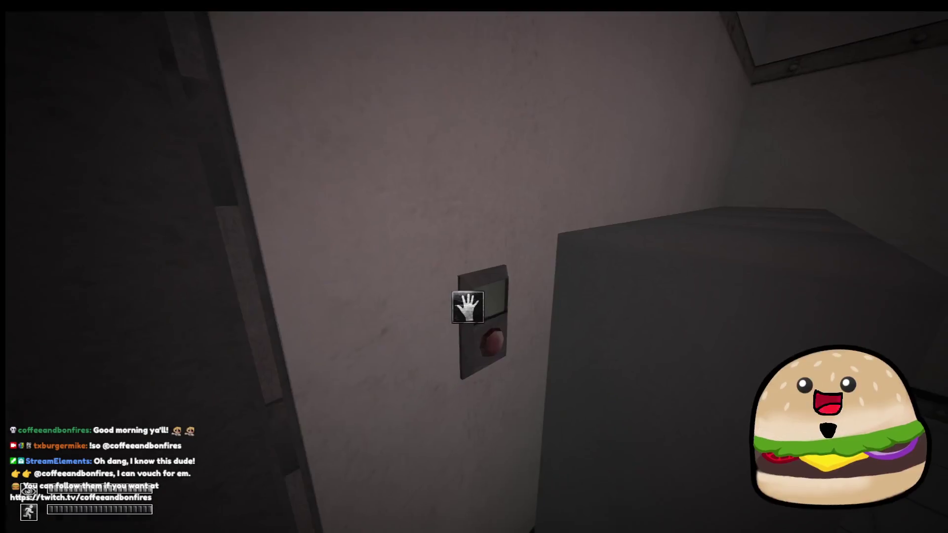
left_click(468, 307)
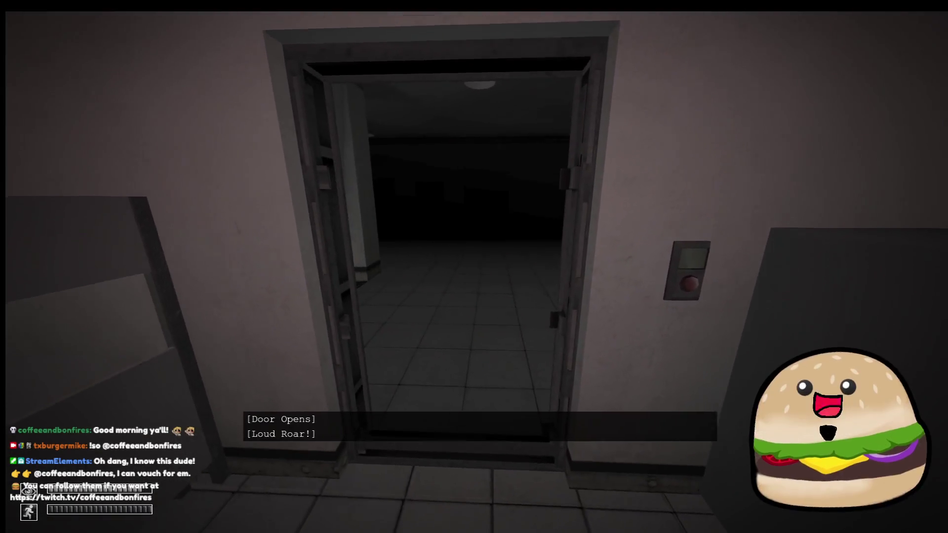
key("w")
key("w")
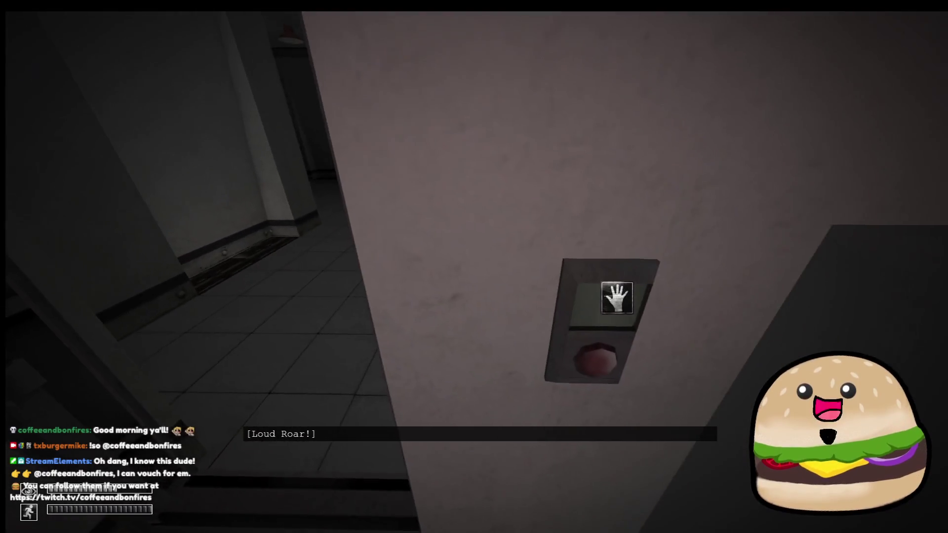
Close and reopen the door several times, walking through it, then pause
left_click(612, 297)
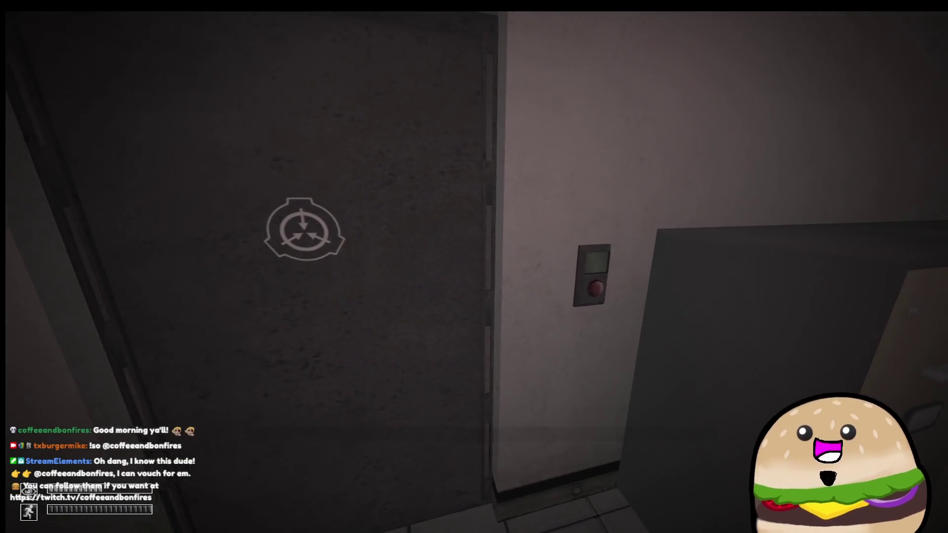
key("w")
left_click(531, 294)
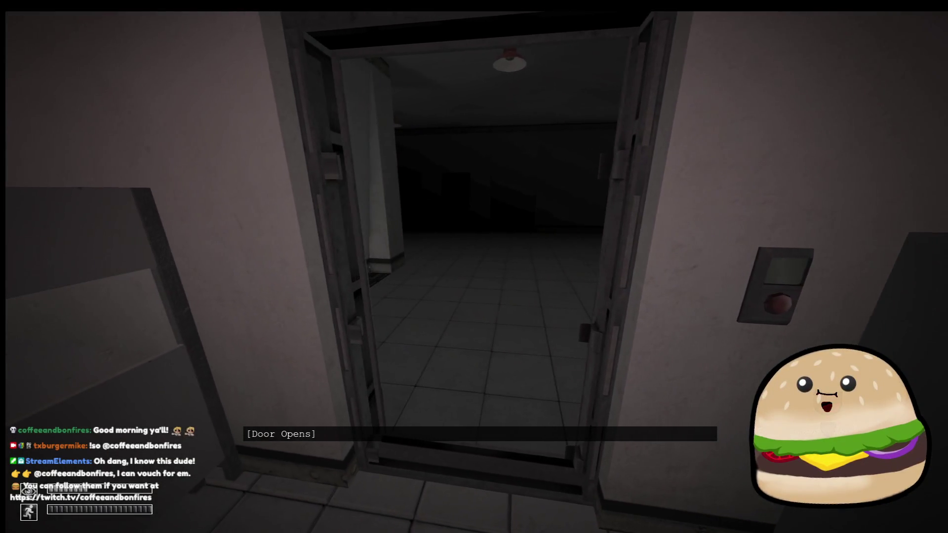
key("w")
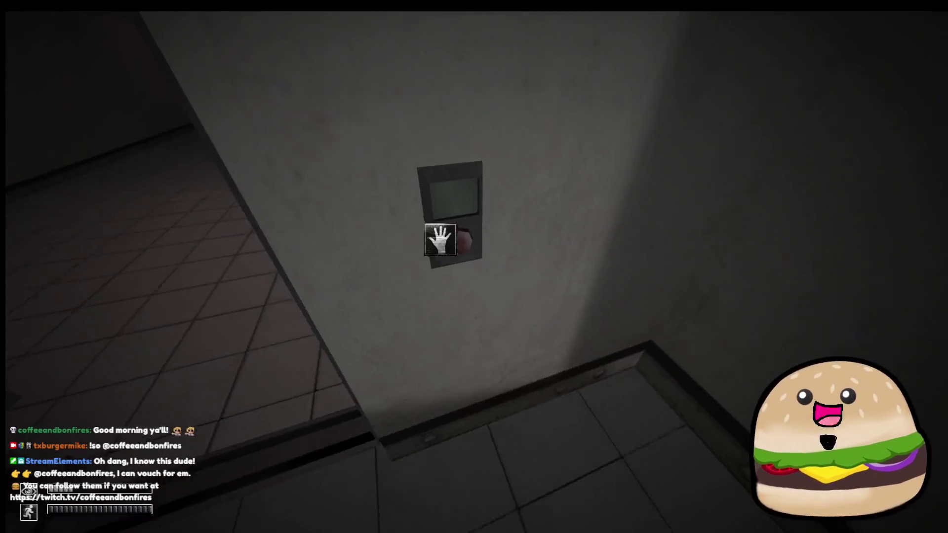
left_click(440, 239)
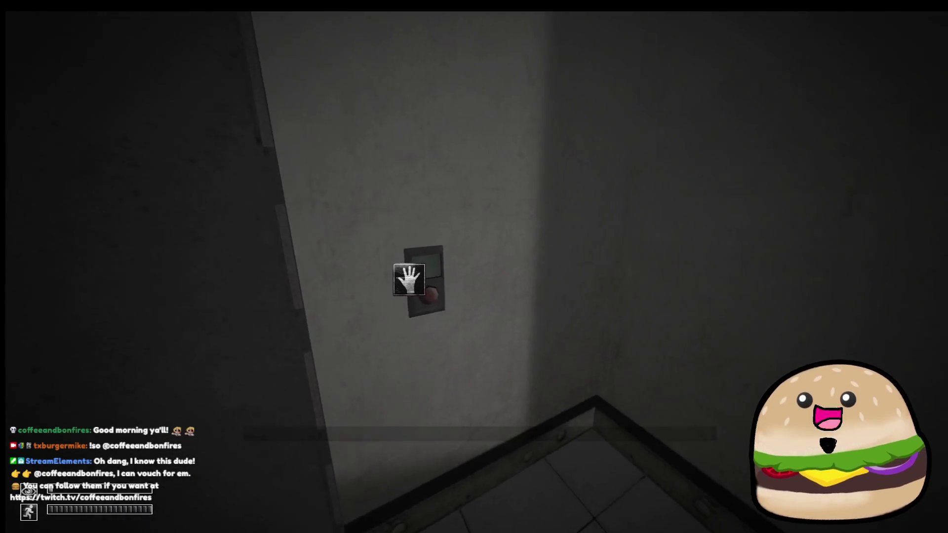
left_click(409, 277)
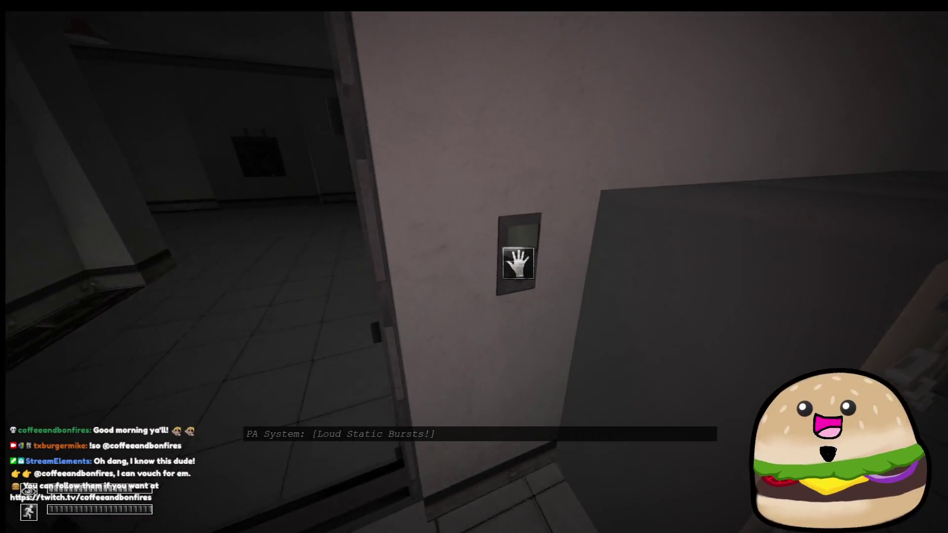
left_click(516, 262)
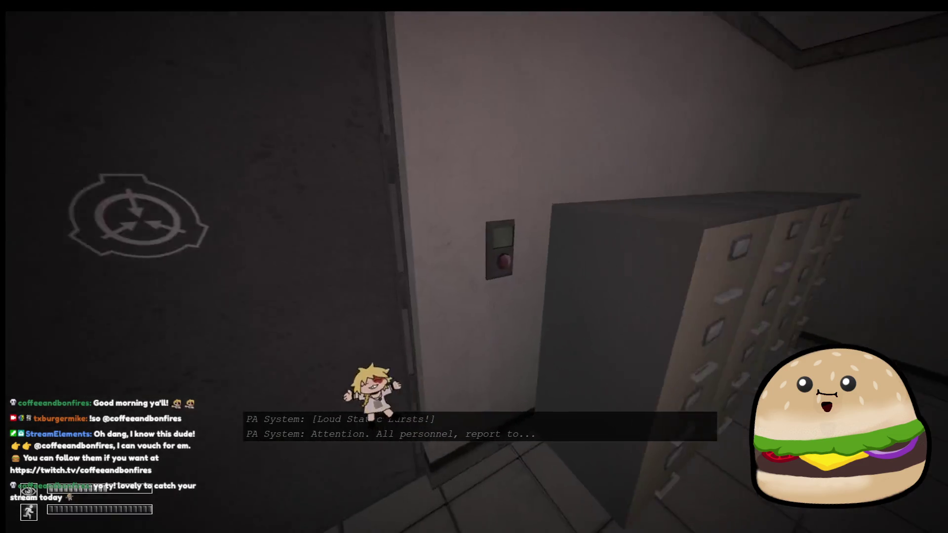
left_click(529, 266)
key("Escape")
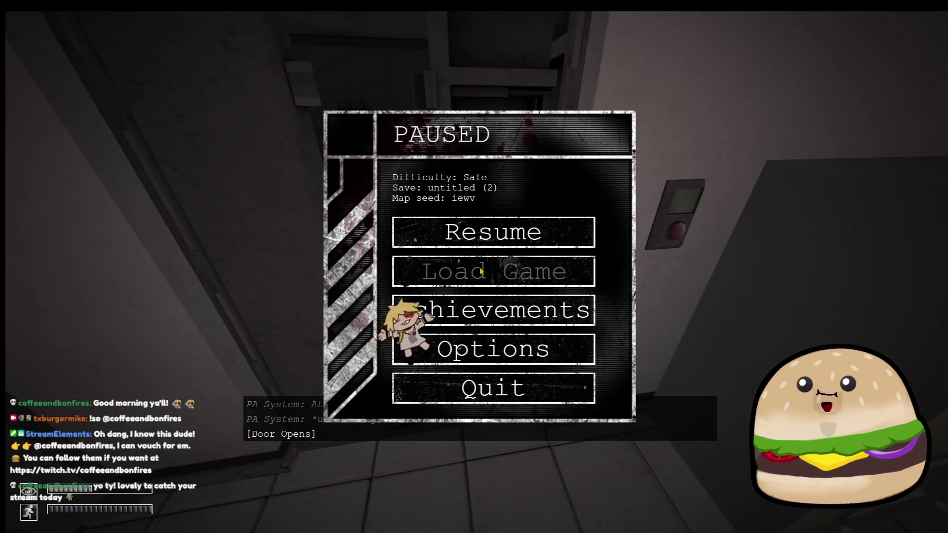
Resume and open and close the door at the wall button a few more times, then pause
key("Escape")
key("w")
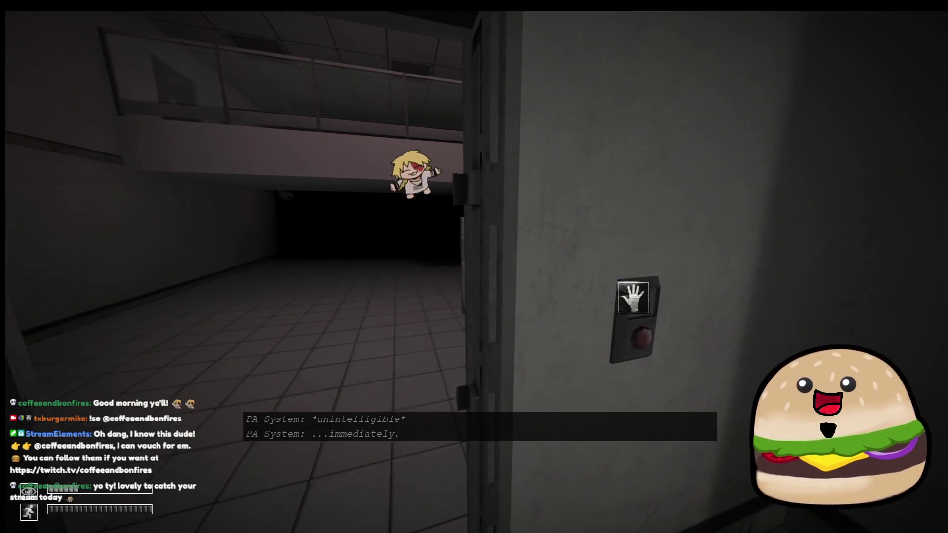
left_click(633, 298)
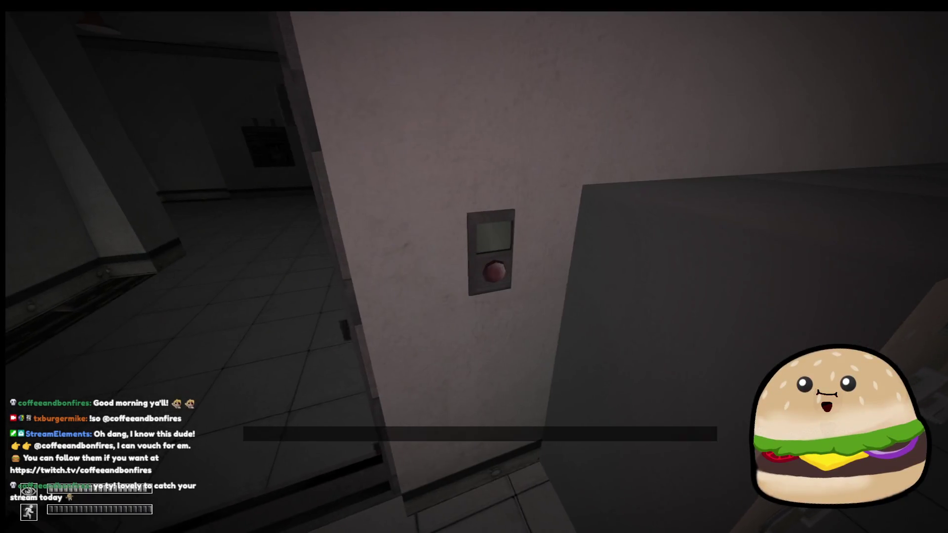
left_click(492, 272)
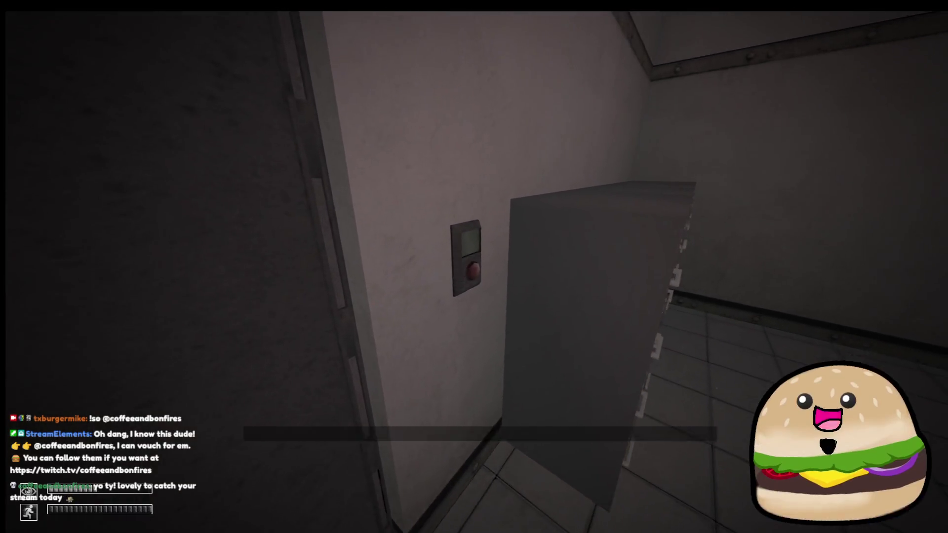
left_click(474, 266)
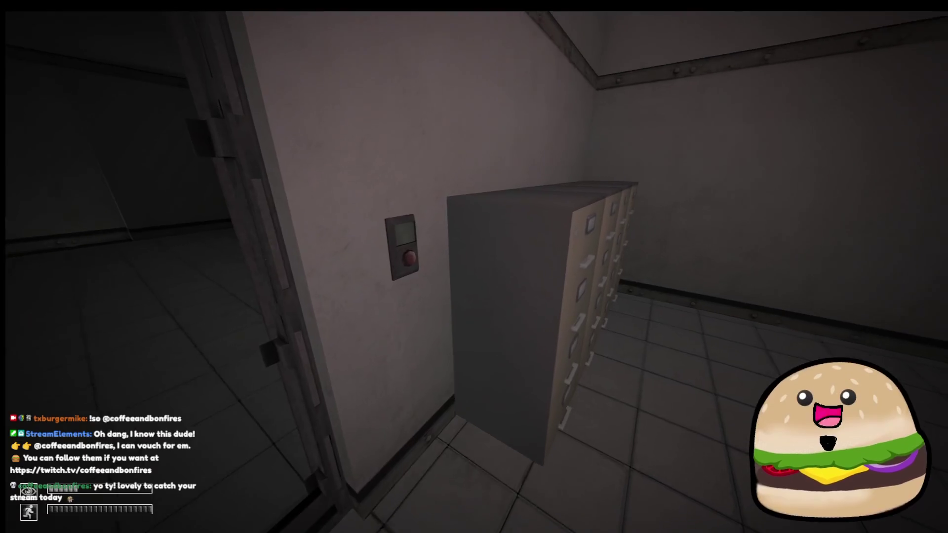
left_click(475, 267)
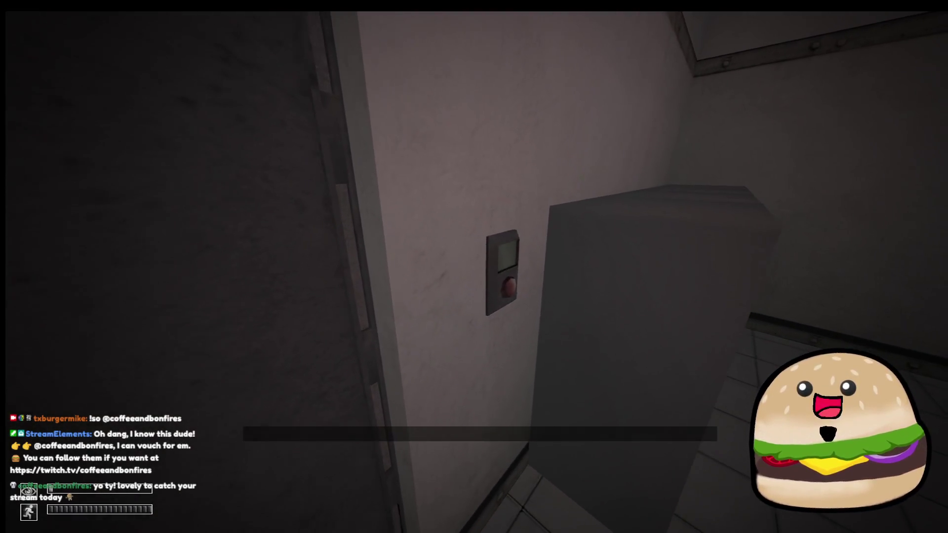
left_click(474, 267)
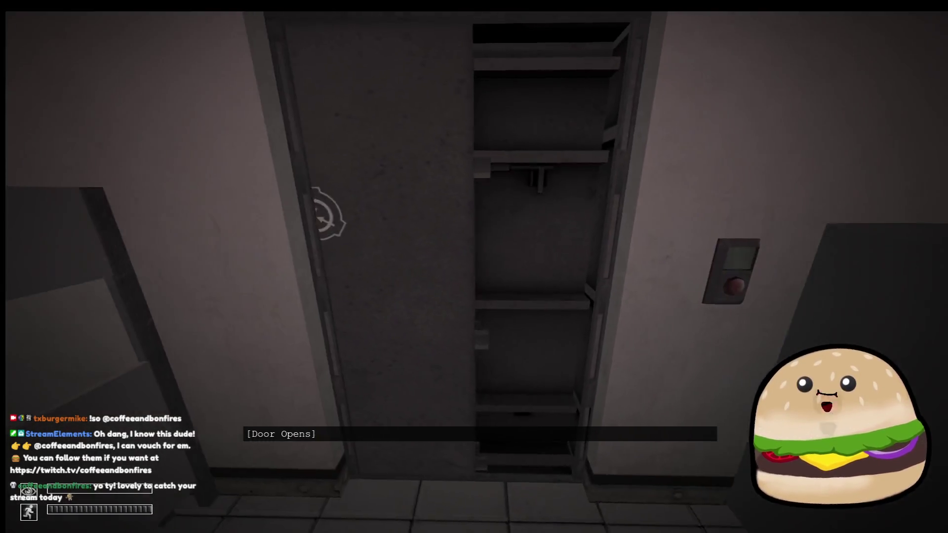
key("Escape")
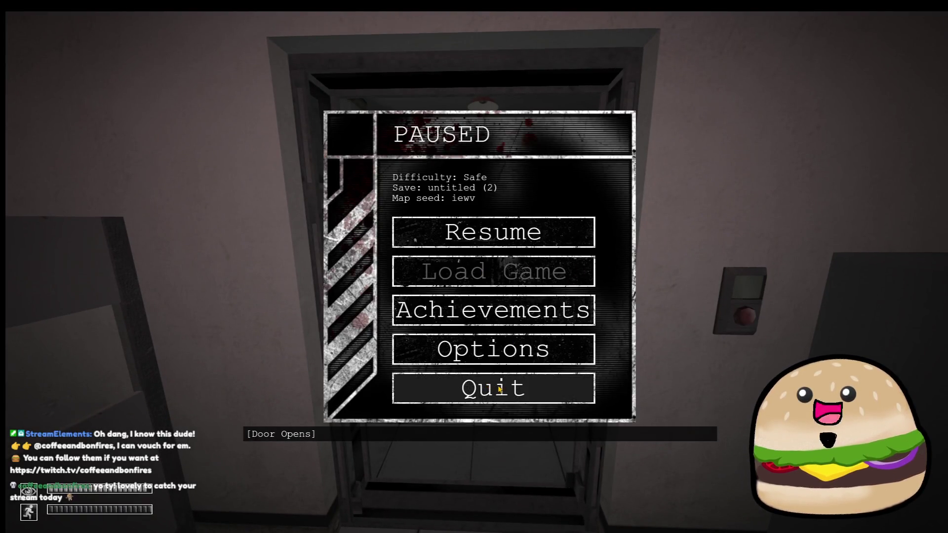
Quit the run to the main menu and exit the game
left_click(515, 378)
left_click(517, 374)
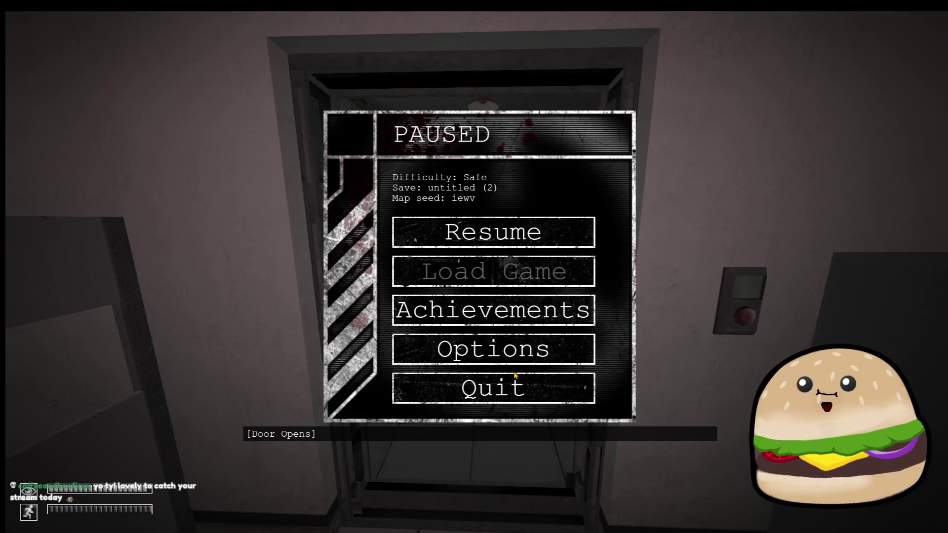
left_click(515, 378)
left_click(525, 280)
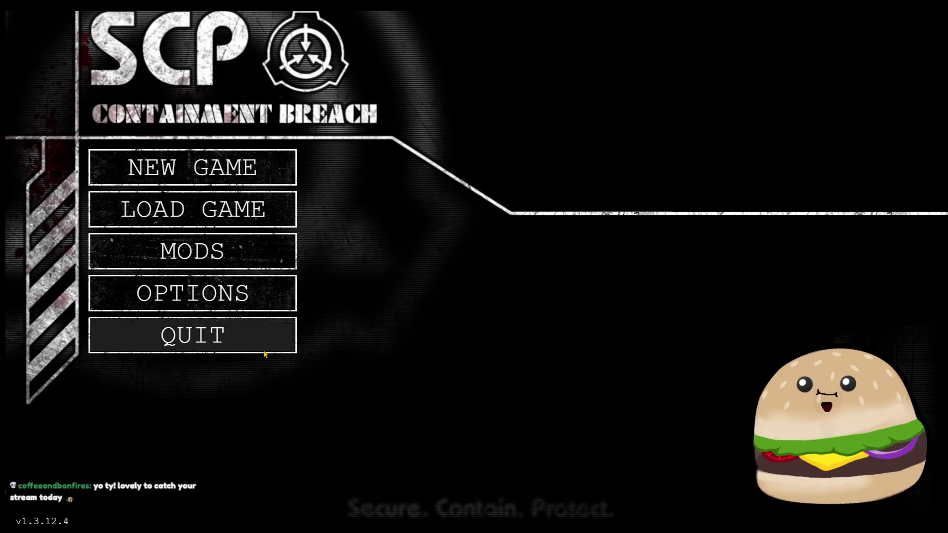
left_click(265, 352)
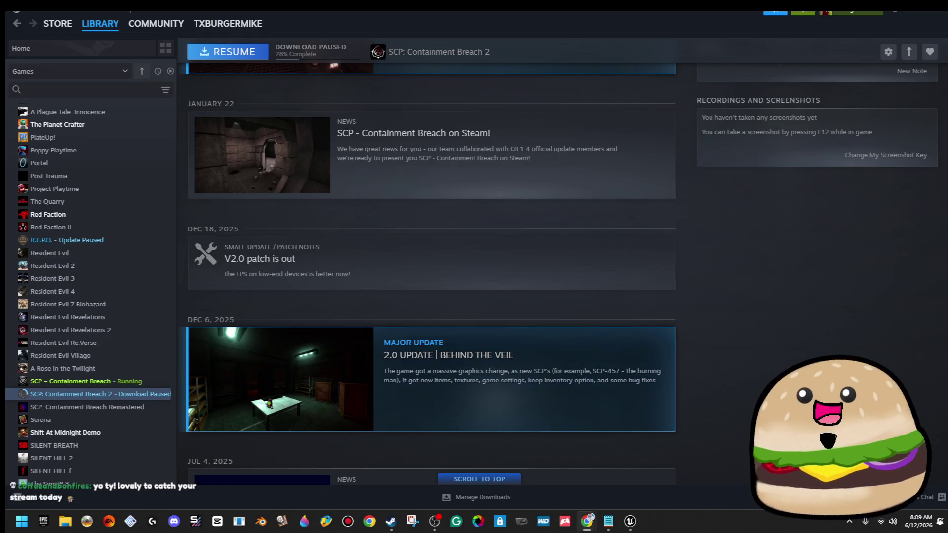
Browse the Steam news feed, store front page and library home
scroll(427, 272, "down", 4)
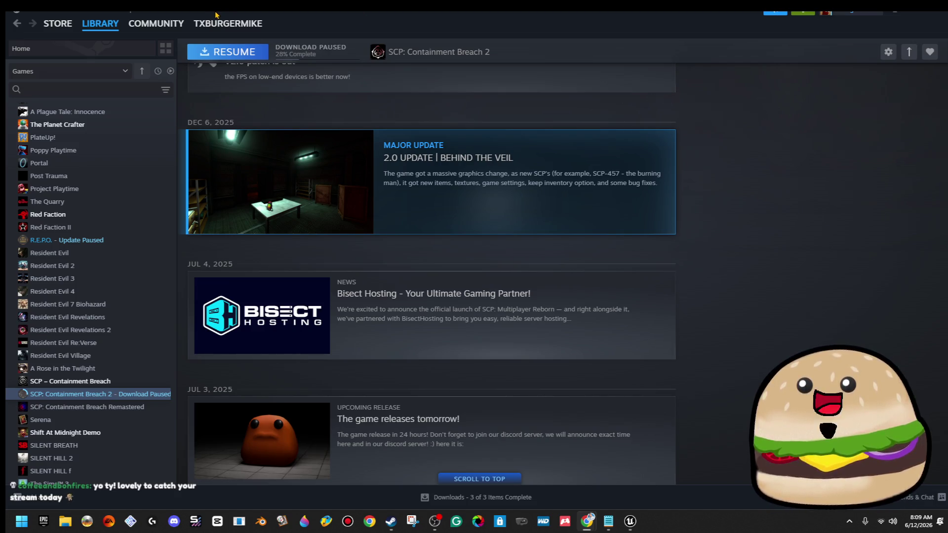
left_click(74, 52)
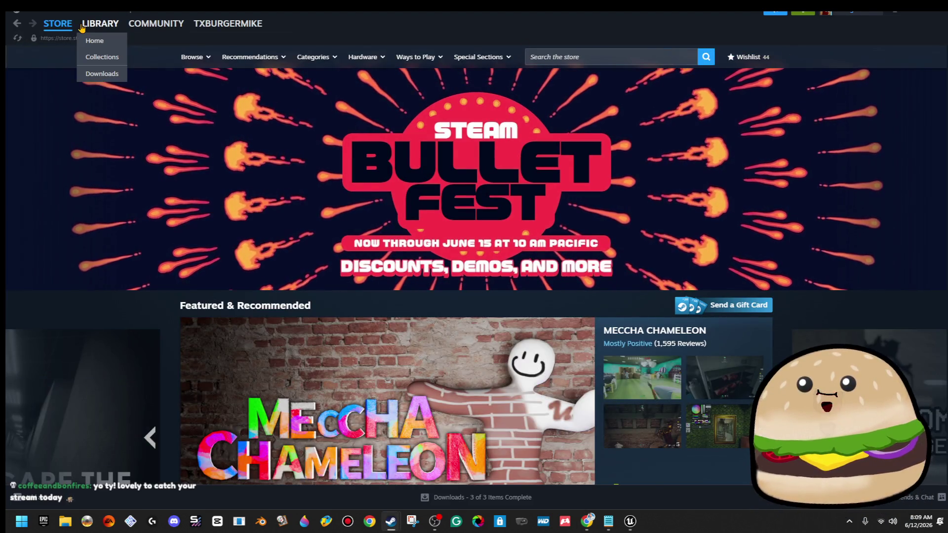
left_click(94, 41)
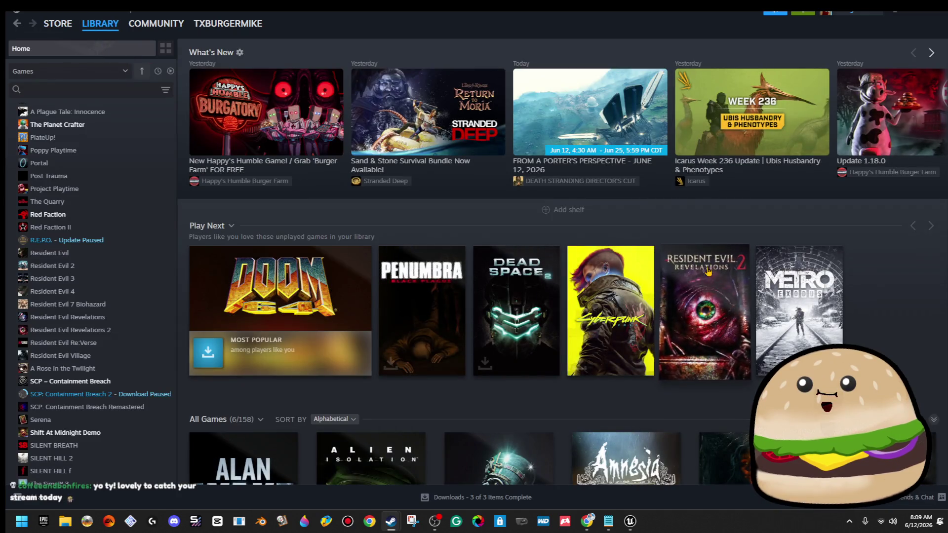
scroll(799, 311, "down", 5)
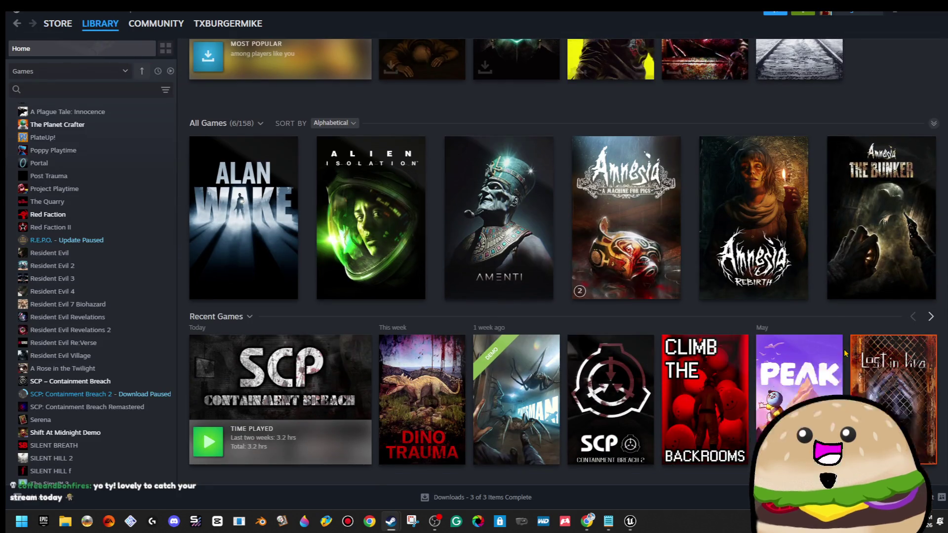
scroll(899, 299, "up", 5)
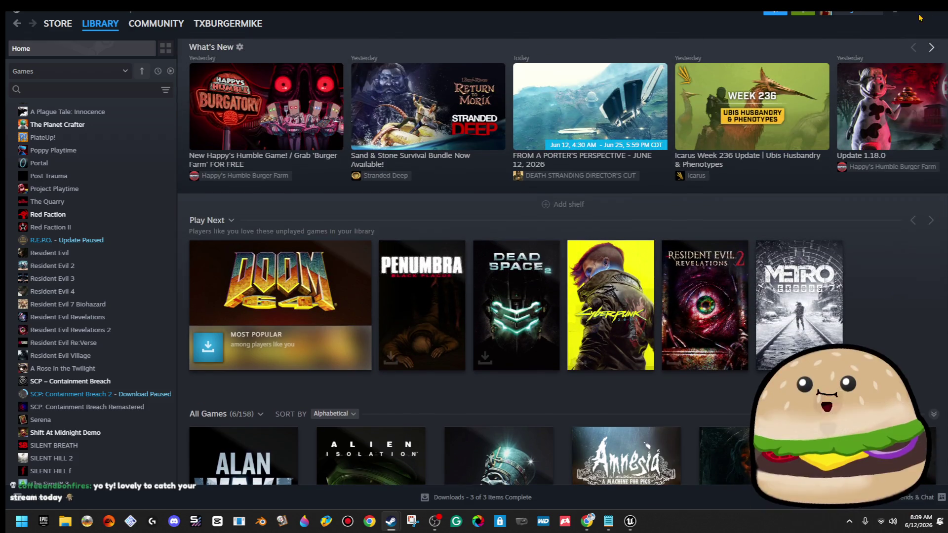
Minimize Steam, dismiss the New DLC Available popup, and return to Unreal Editor
left_click(920, 18)
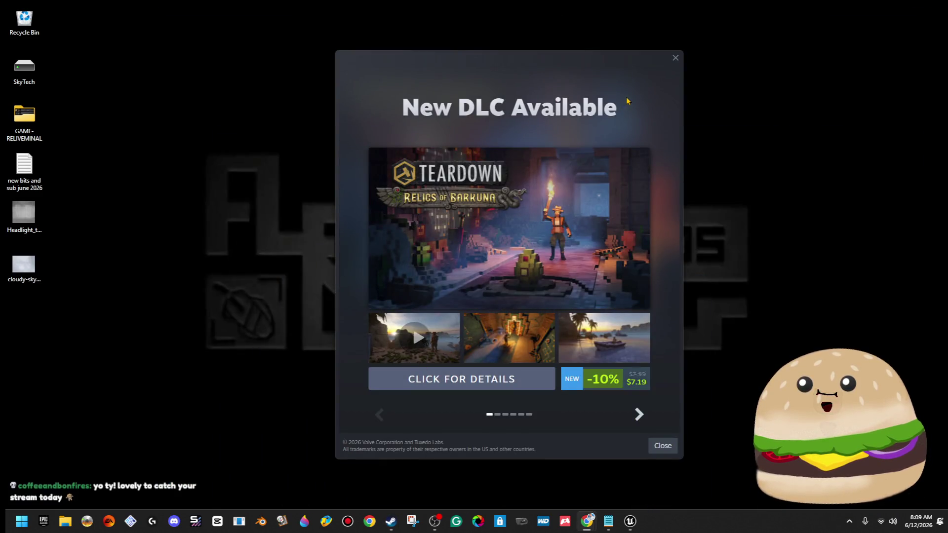
left_click(676, 58)
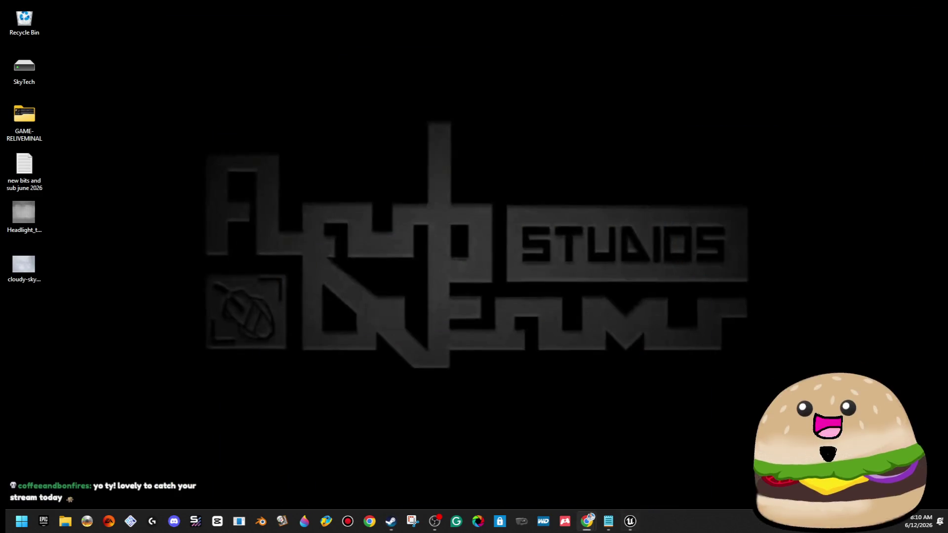
left_click(630, 521)
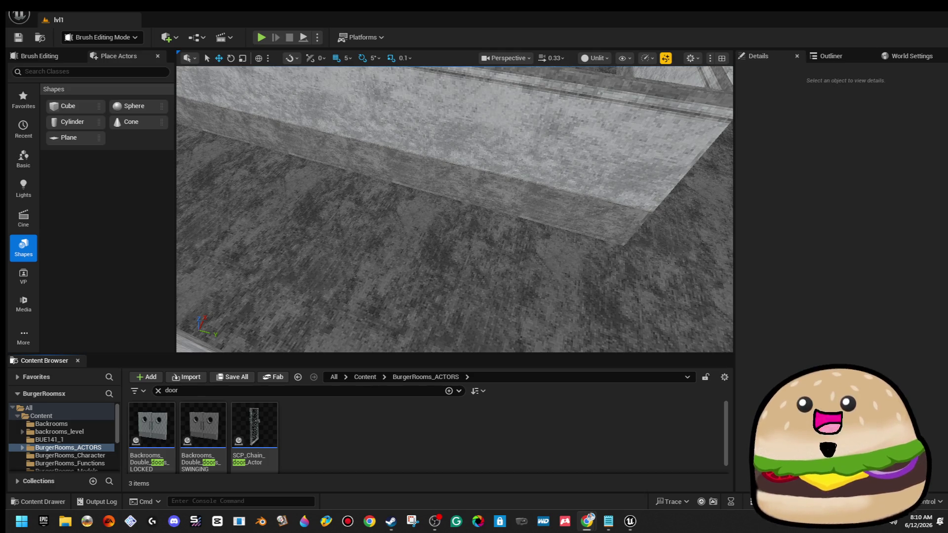
Fly the view to a side-on look at the wall and clear the 'door' filter
mouse_move(423, 303)
left_mouse_down()
mouse_move(424, 281)
mouse_move(423, 303)
left_mouse_up()
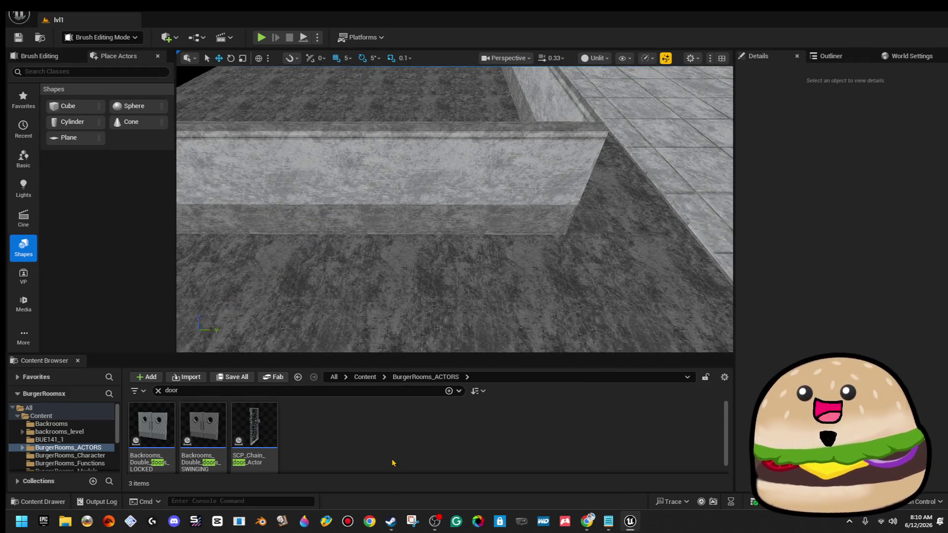
left_click(158, 391)
scroll(658, 439, "down", 1)
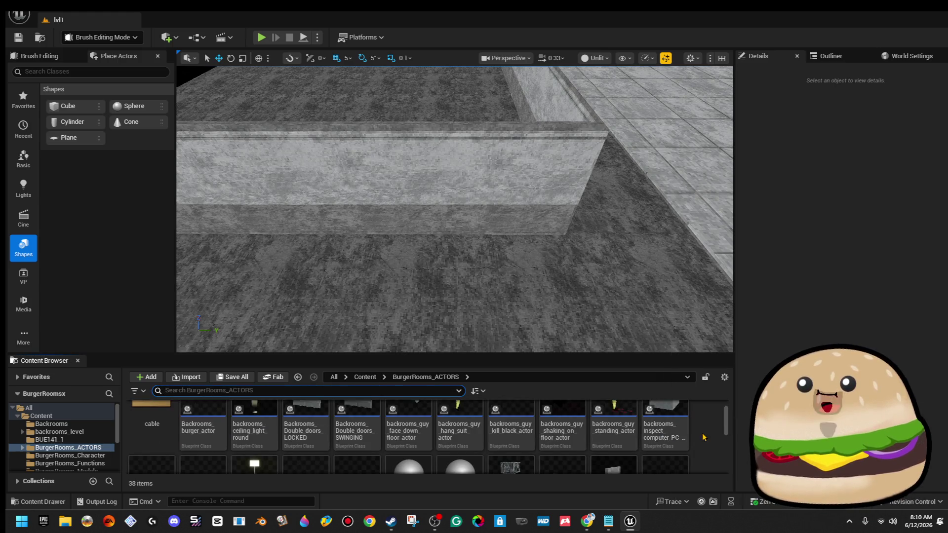
scroll(681, 432, "down", 2)
scroll(681, 431, "down", 2)
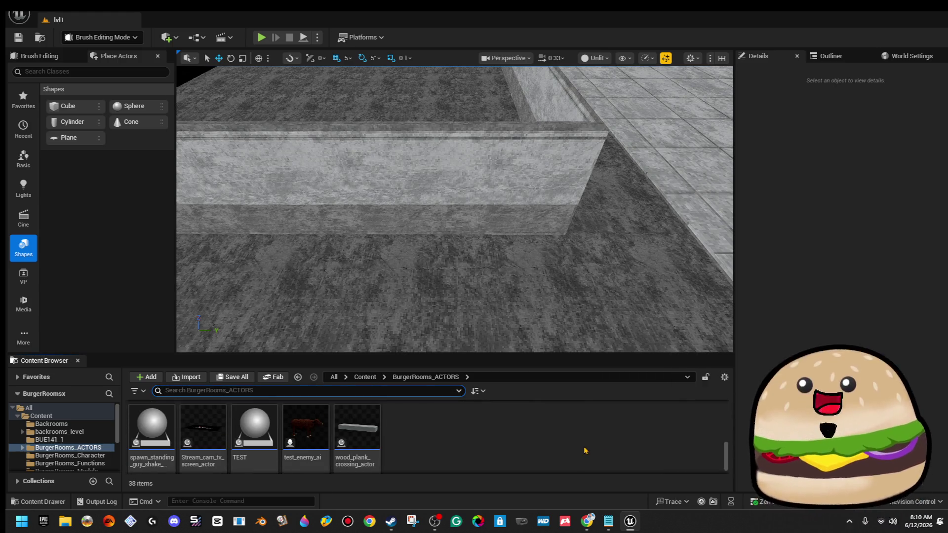
right_click(585, 450)
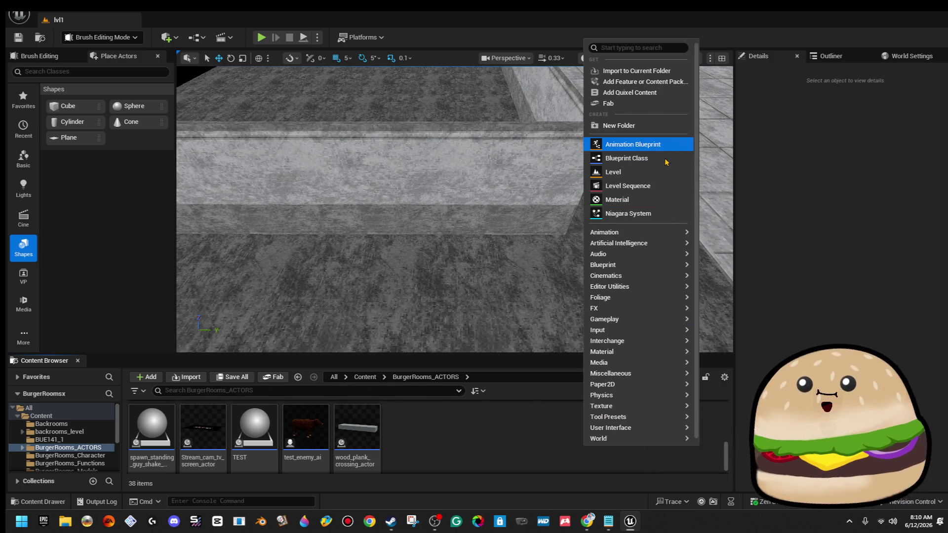
scroll(483, 318, "down", 3)
scroll(701, 464, "up", 5)
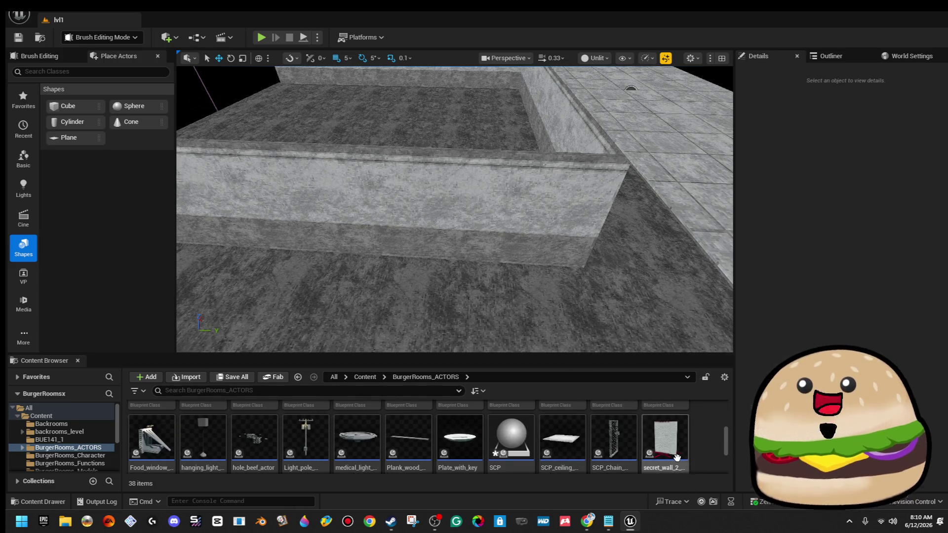
scroll(691, 455, "up", 4)
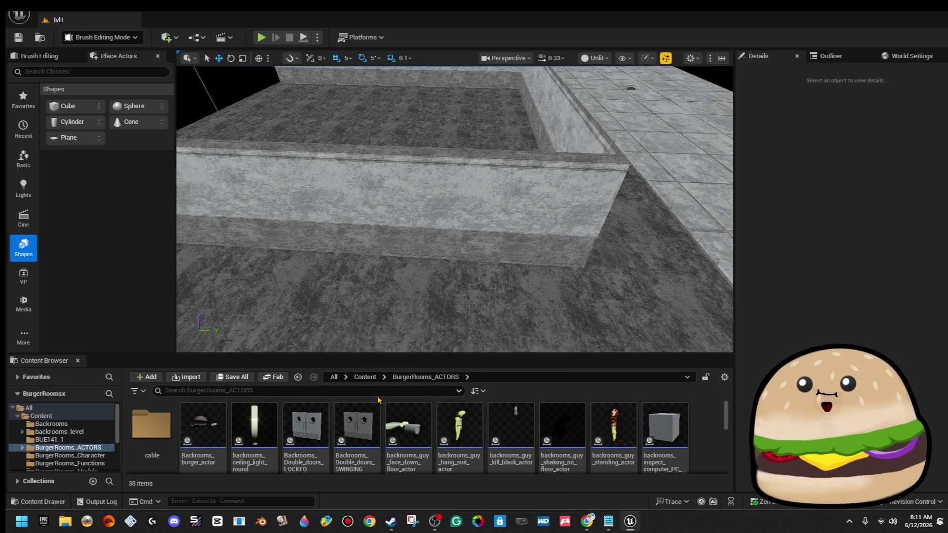
type("door")
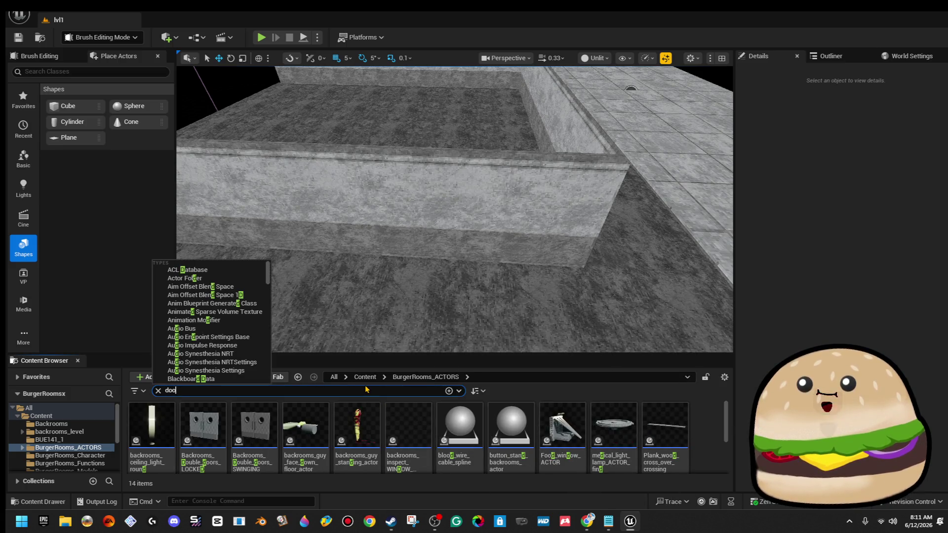
After trying the swinging and wood circle doors, place scp_backrooms_door from Content in the level
mouse_move(202, 424)
left_mouse_down()
mouse_move(383, 256)
mouse_move(364, 288)
left_mouse_up()
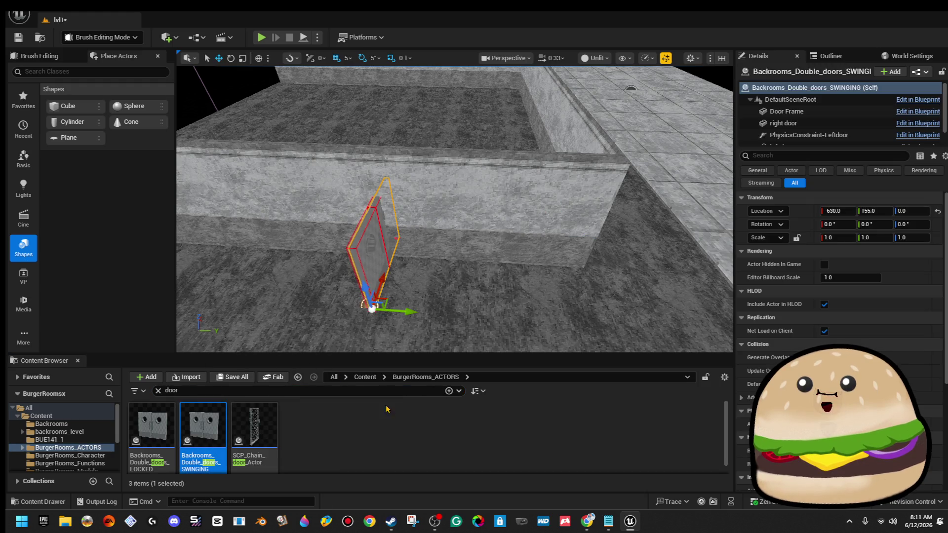
key("ctrl+z")
left_click(375, 377)
left_click(365, 377)
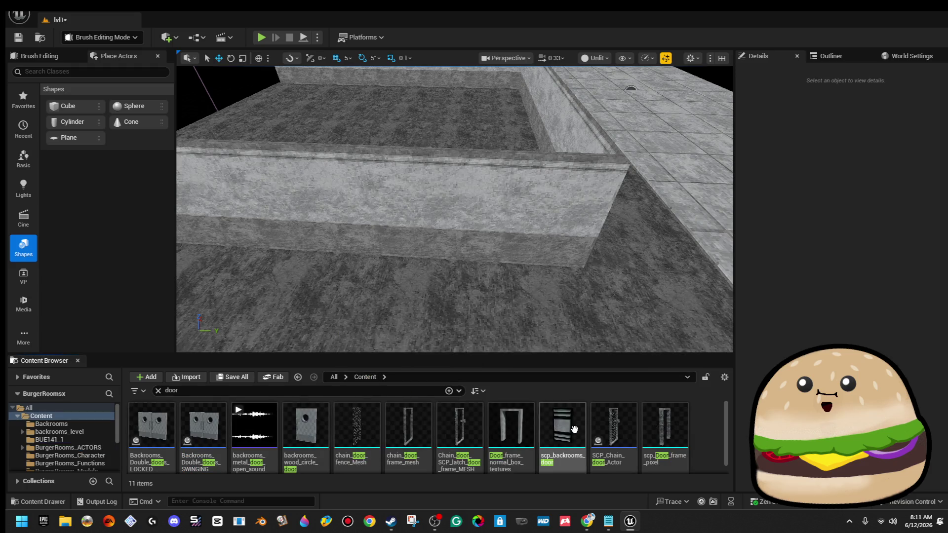
mouse_move(306, 427)
left_mouse_down()
mouse_move(372, 392)
mouse_move(376, 296)
mouse_move(390, 269)
left_mouse_up()
key("ctrl+z")
left_click_drag(568, 434, 413, 233)
Rotate the door -90 degrees, raise it on Z, and view the chain-link cage doorway
key("f")
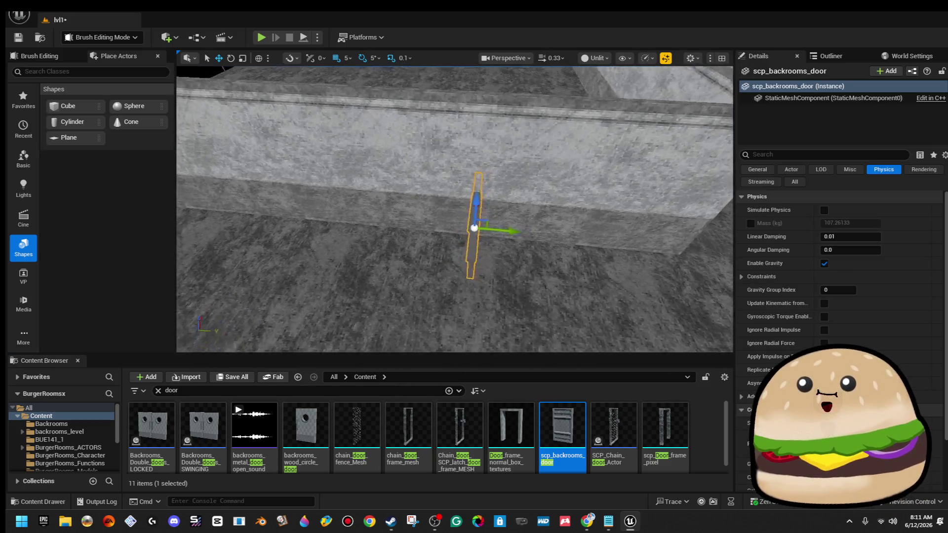
key("e")
mouse_move(378, 277)
left_mouse_down()
mouse_move(391, 336)
mouse_move(381, 325)
mouse_move(433, 331)
left_mouse_up()
key("w")
mouse_move(424, 256)
left_mouse_down()
mouse_move(420, 171)
mouse_move(423, 207)
mouse_move(417, 198)
mouse_move(459, 208)
mouse_move(445, 222)
mouse_move(494, 187)
mouse_move(287, 207)
left_mouse_up()
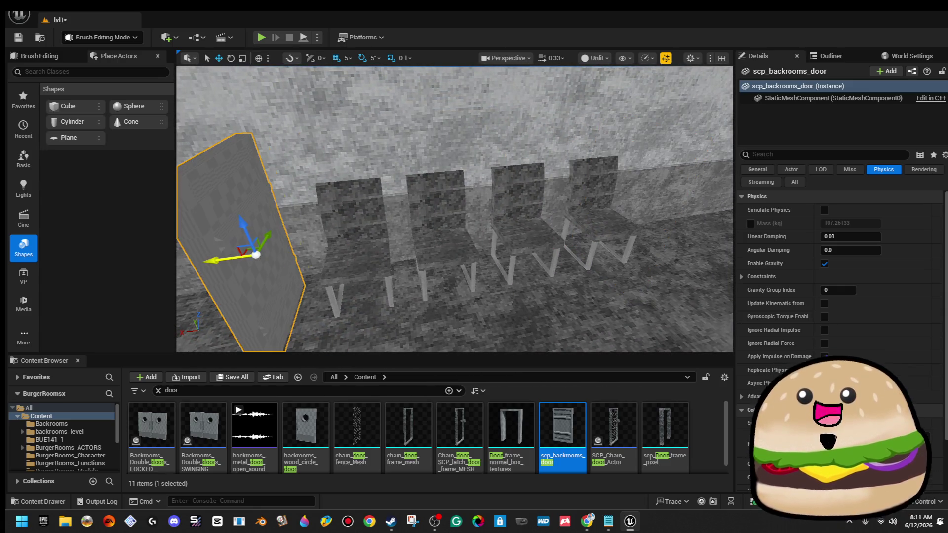
left_click_drag(205, 208, 168, 205)
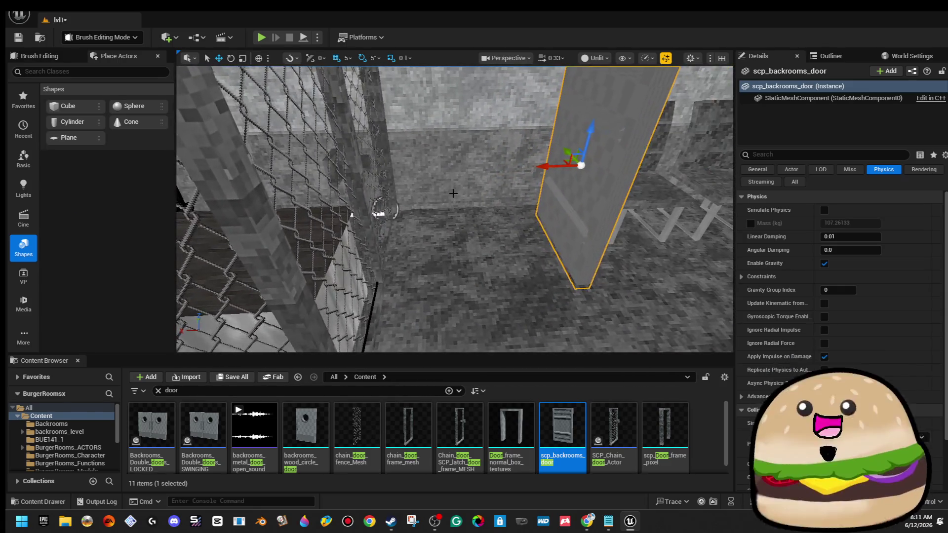
left_click_drag(391, 214, 467, 214)
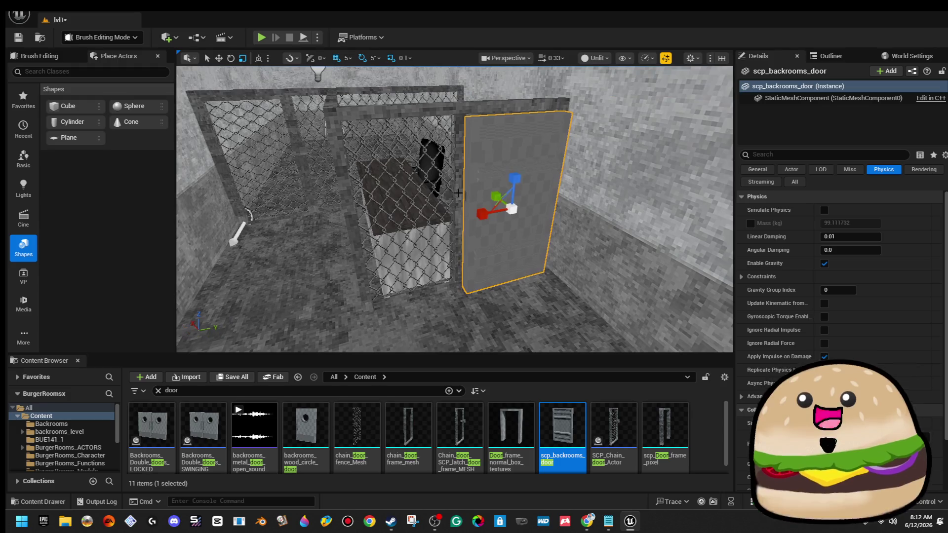
right_click(473, 307)
left_click(524, 500)
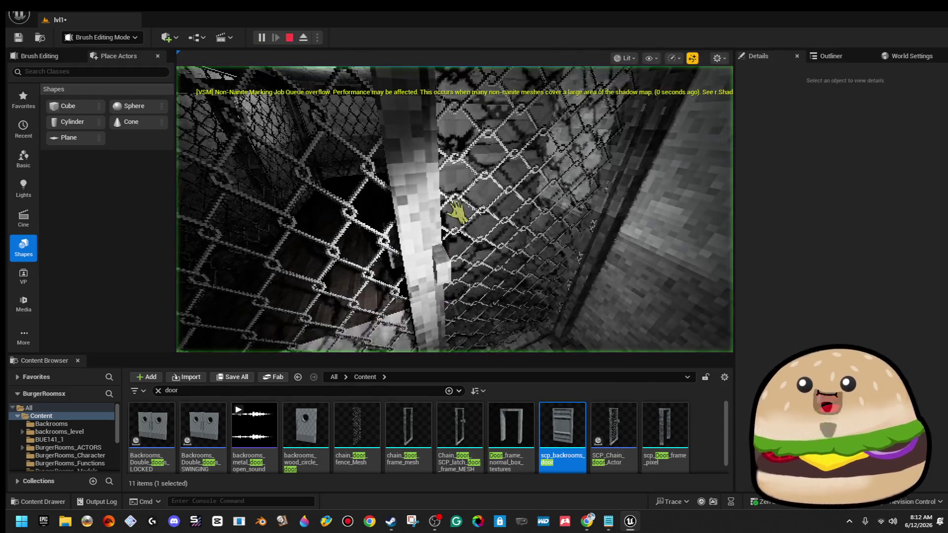
key("w")
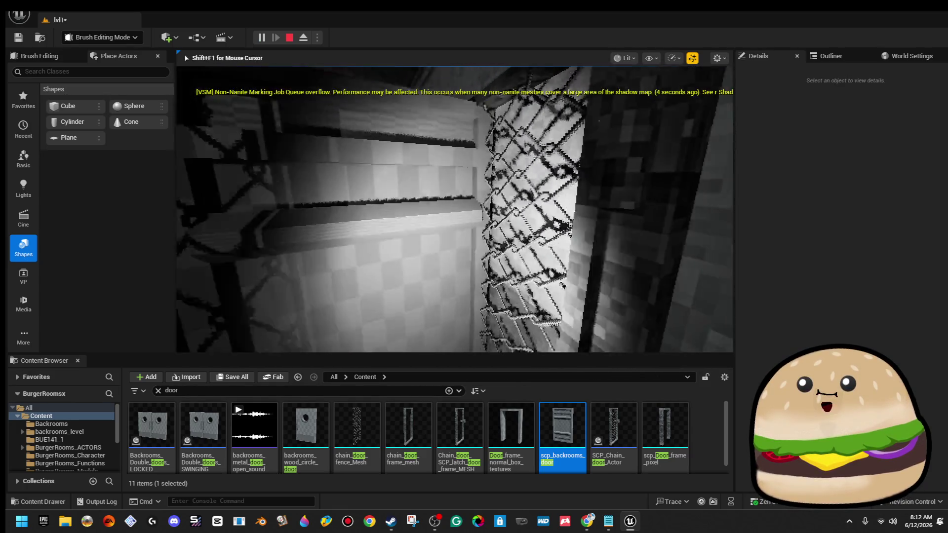
key("F11")
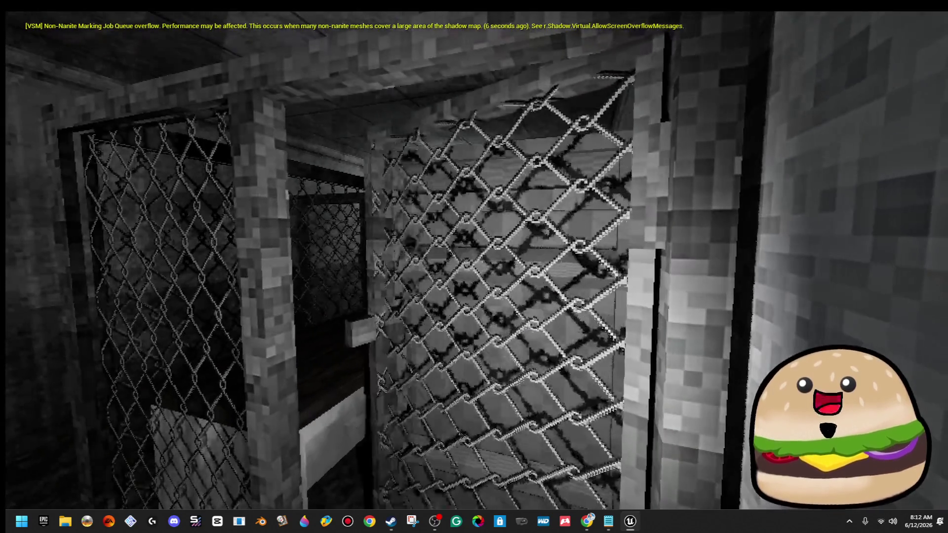
key("w")
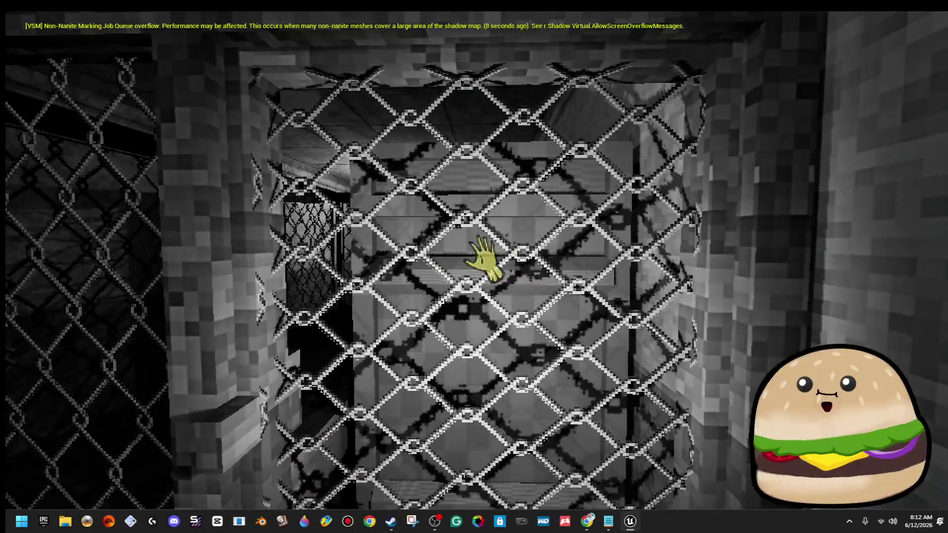
key("w")
key("s")
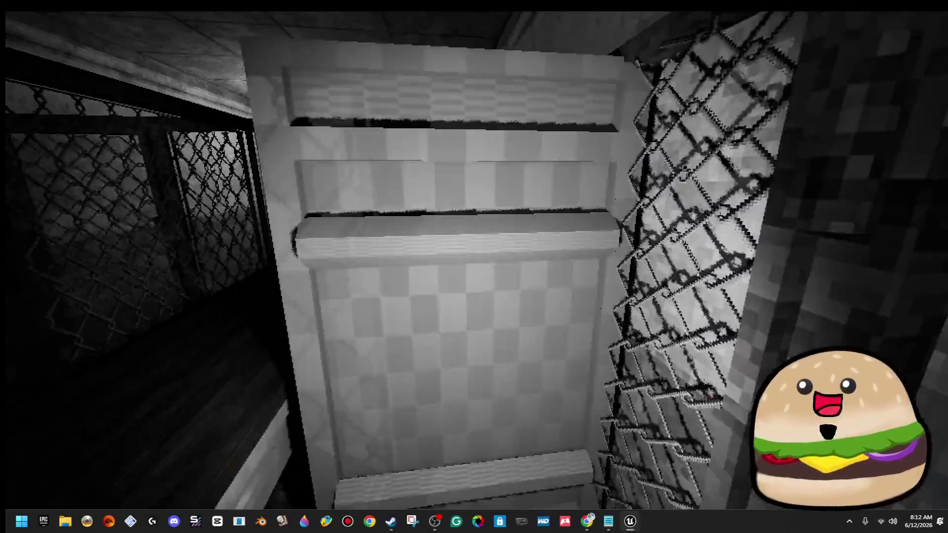
key("Escape")
scroll(406, 199, "up", 2)
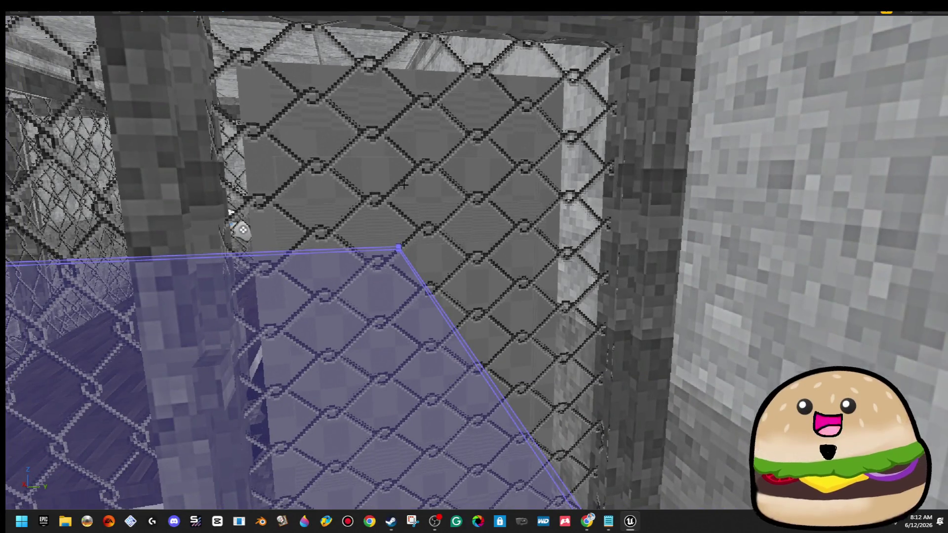
left_click(383, 166)
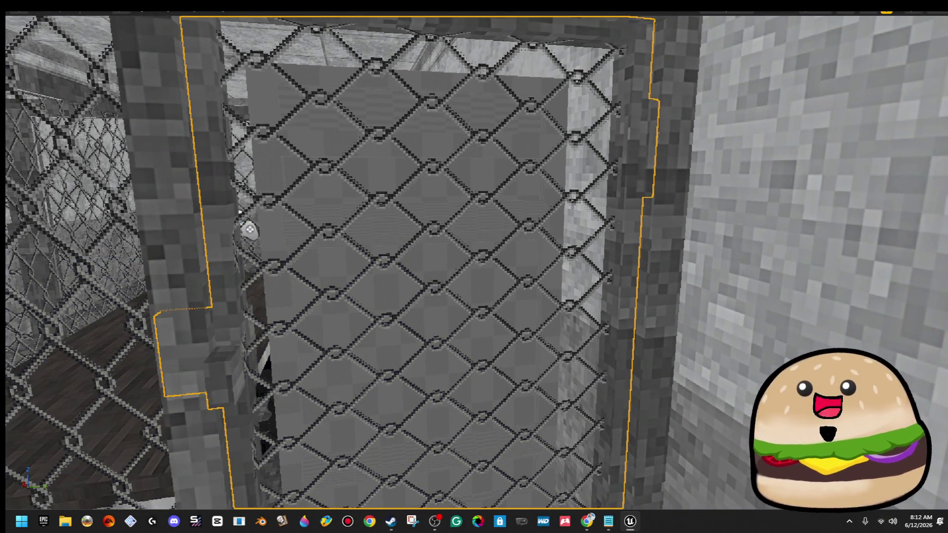
key("f")
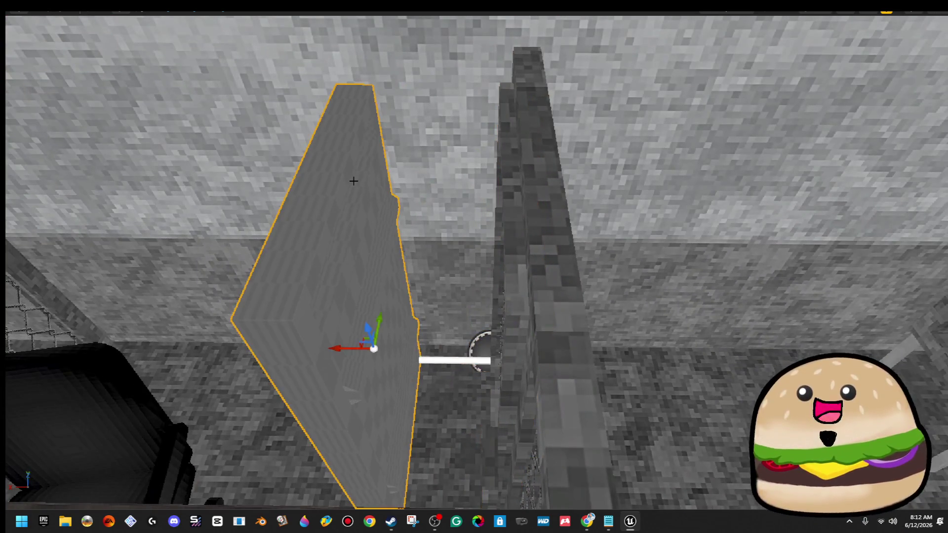
mouse_move(354, 180)
left_mouse_down()
mouse_move(341, 158)
mouse_move(291, 138)
mouse_move(345, 157)
left_mouse_up()
key("F11")
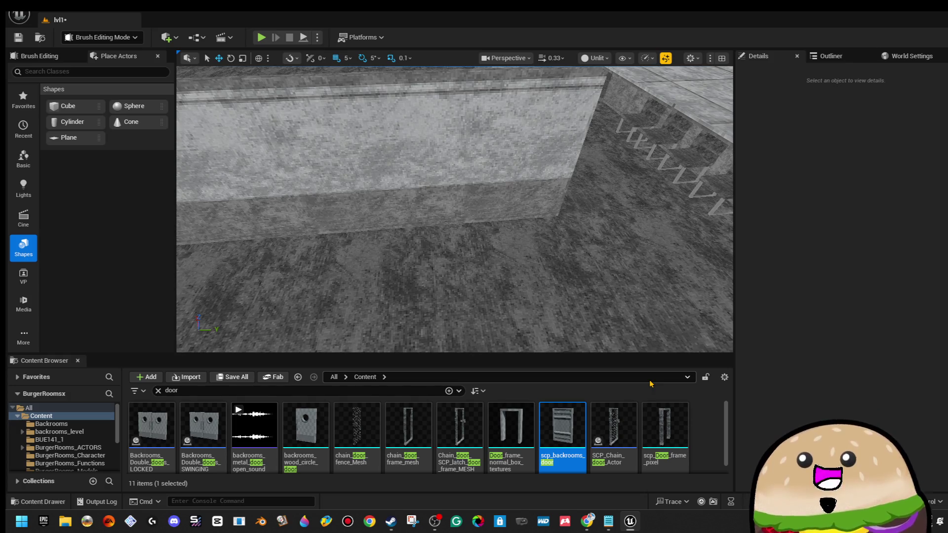
Remove a stray scp_backrooms_door, then create a new Actor Blueprint in BurgerRooms_ACTORS
mouse_move(562, 430)
left_mouse_down()
mouse_move(425, 233)
mouse_move(456, 168)
left_mouse_up()
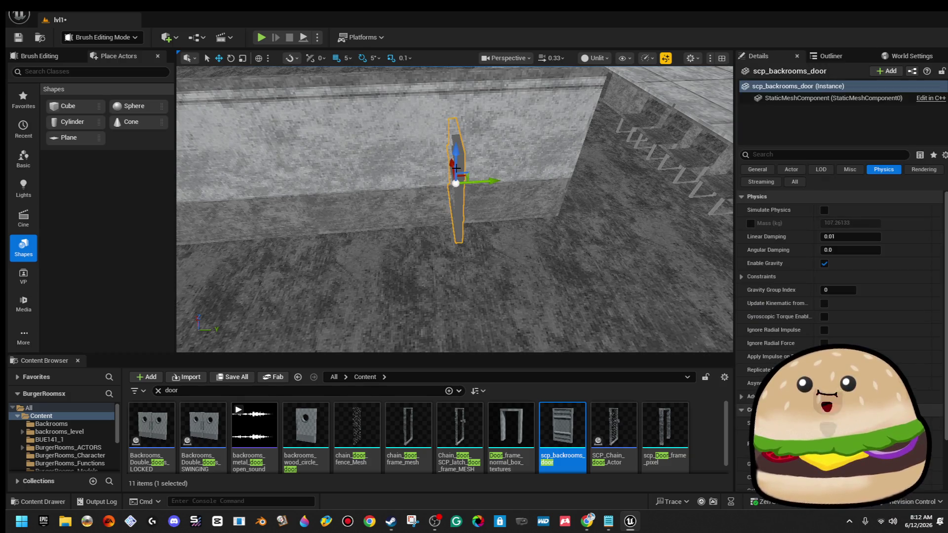
key("Delete")
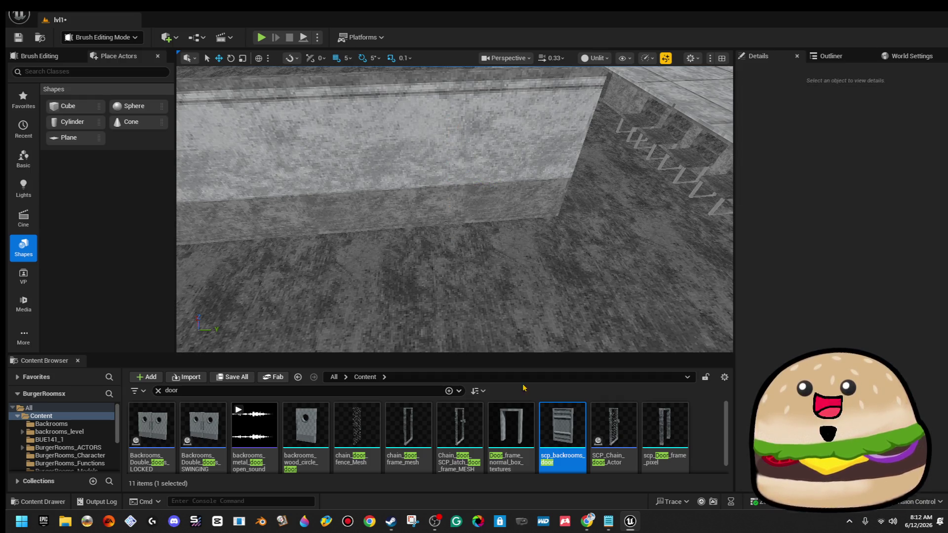
left_click(75, 447)
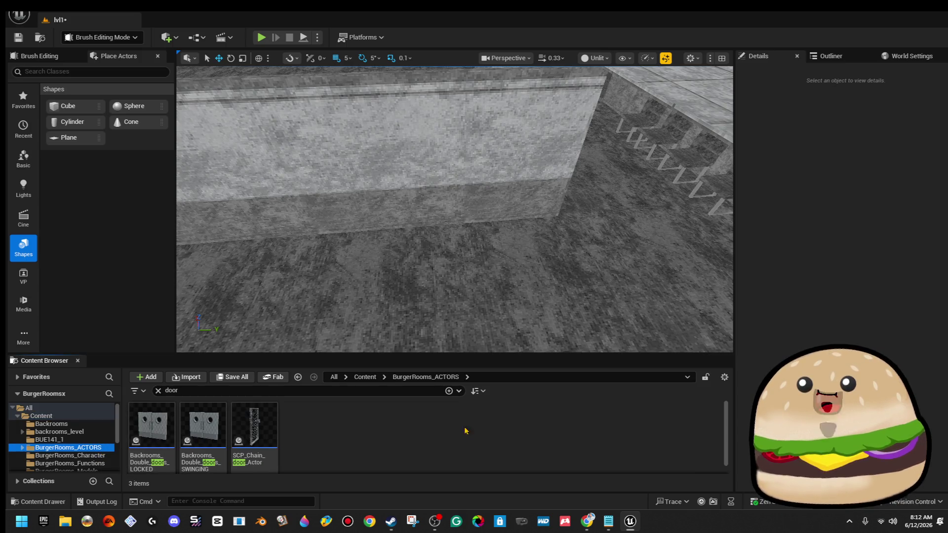
right_click(353, 431)
left_click(419, 140)
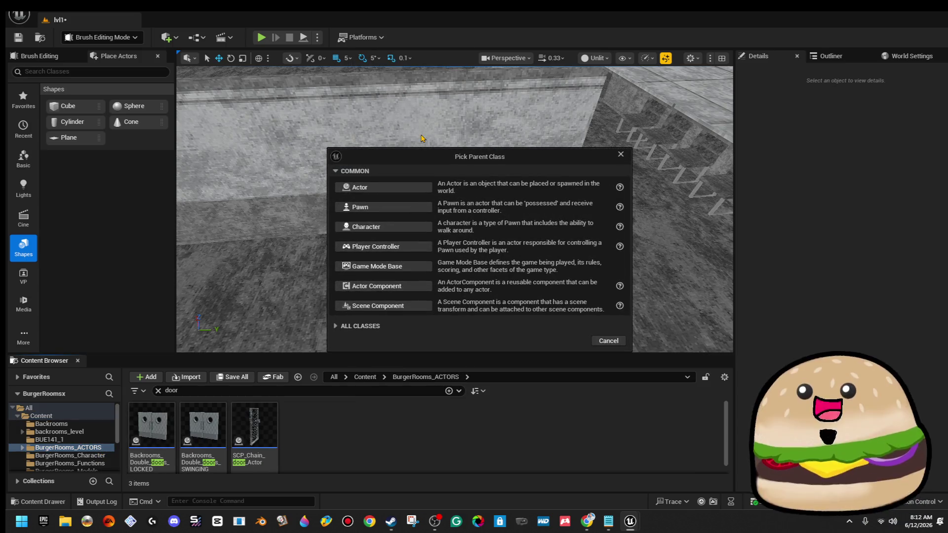
left_click(412, 191)
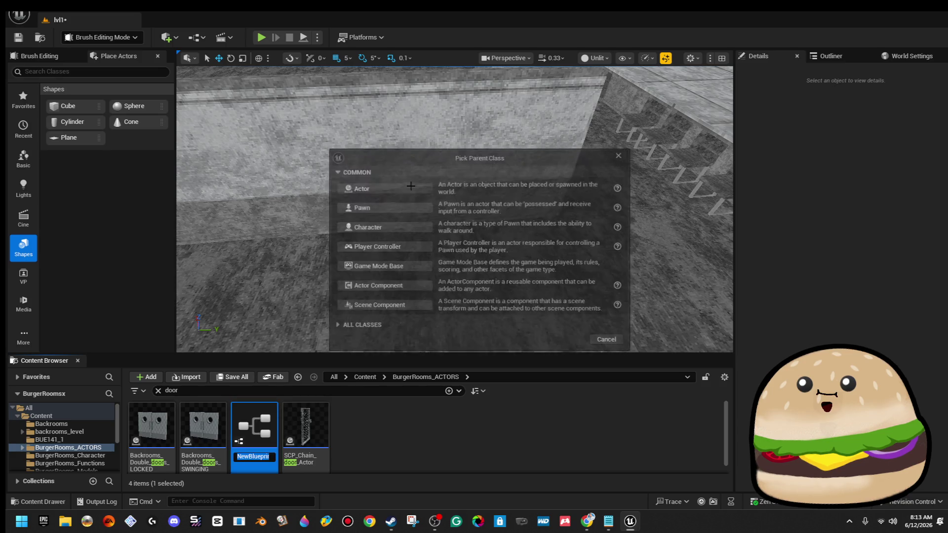
Name the Blueprint SCP_door_actor and open it in the Blueprint editor
type("SCP_do")
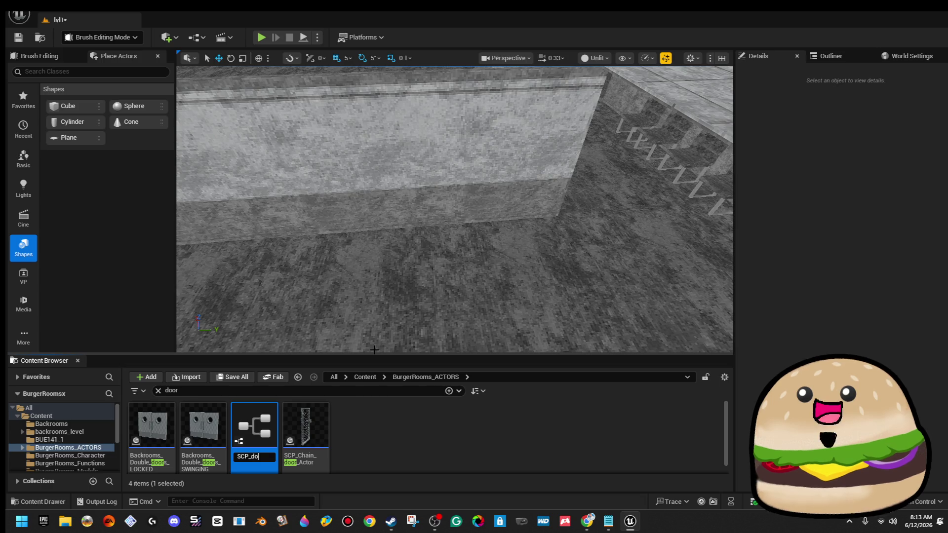
type("actor")
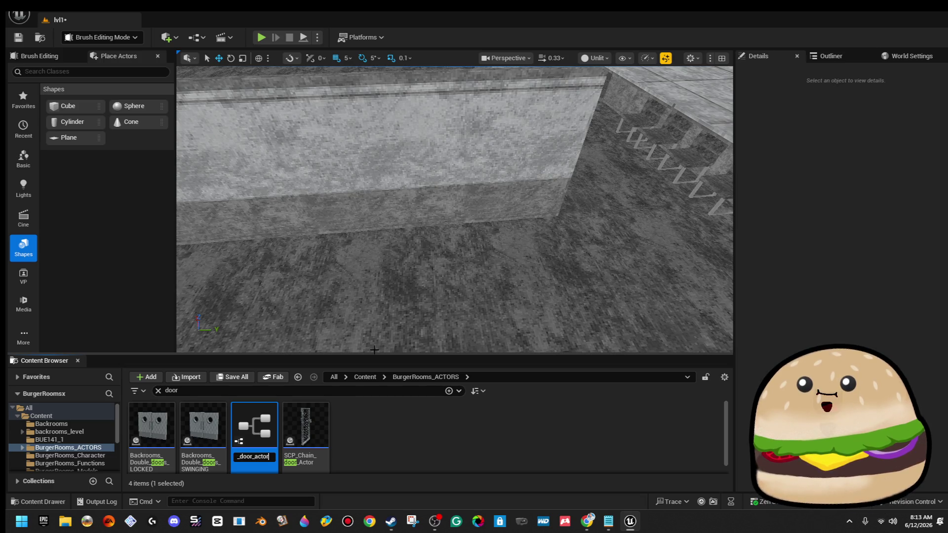
key("Return")
double_click(306, 424)
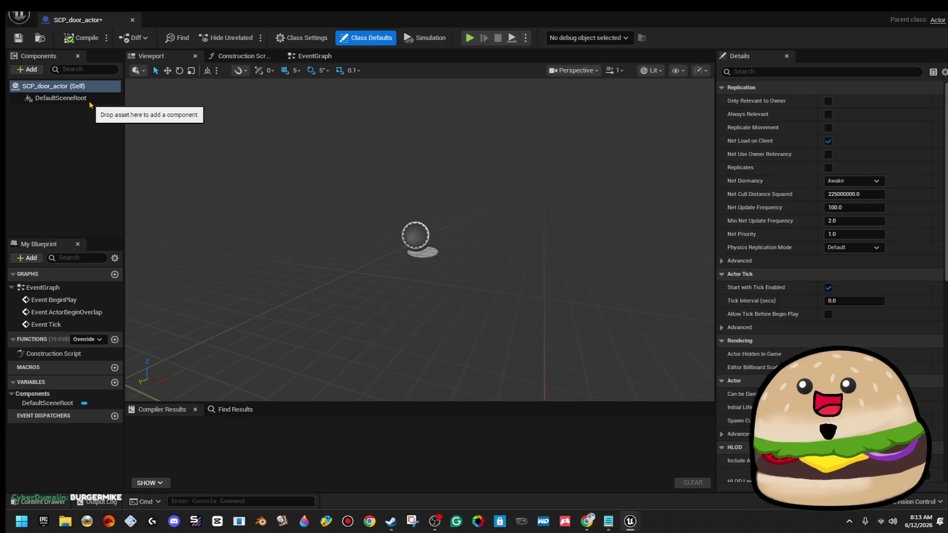
Select DefaultSceneRoot and bring up the add-component list
left_click(88, 99)
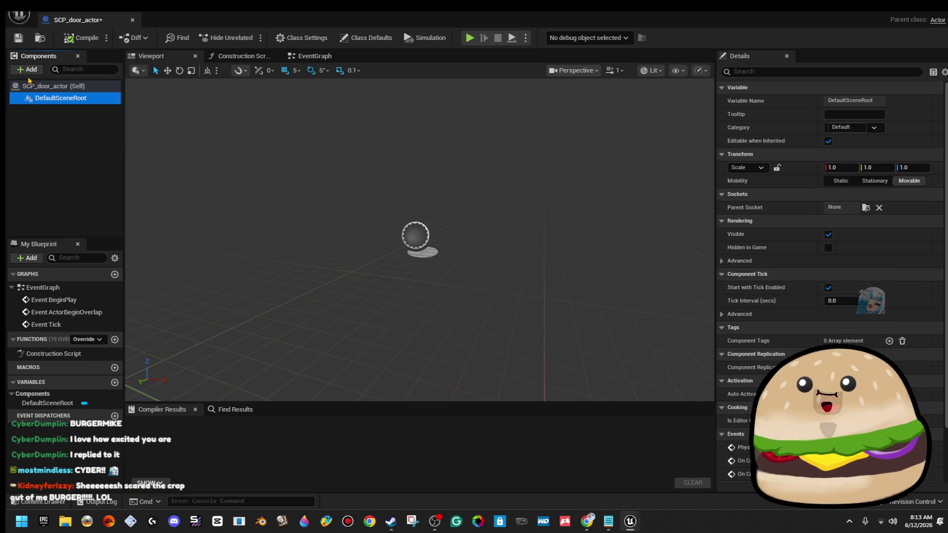
left_click(34, 70)
Add an Arrow component and change its Arrow Color from red to yellow
type("arro")
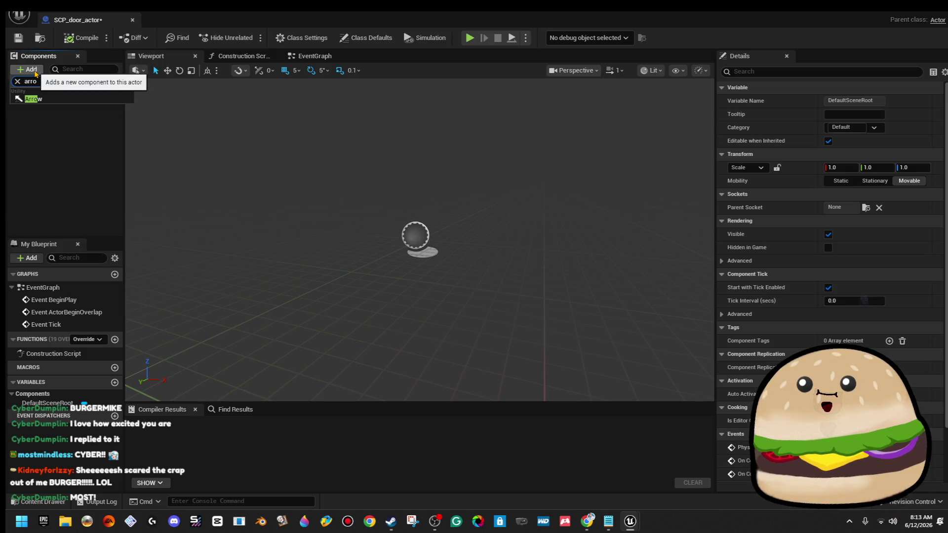
left_click(33, 99)
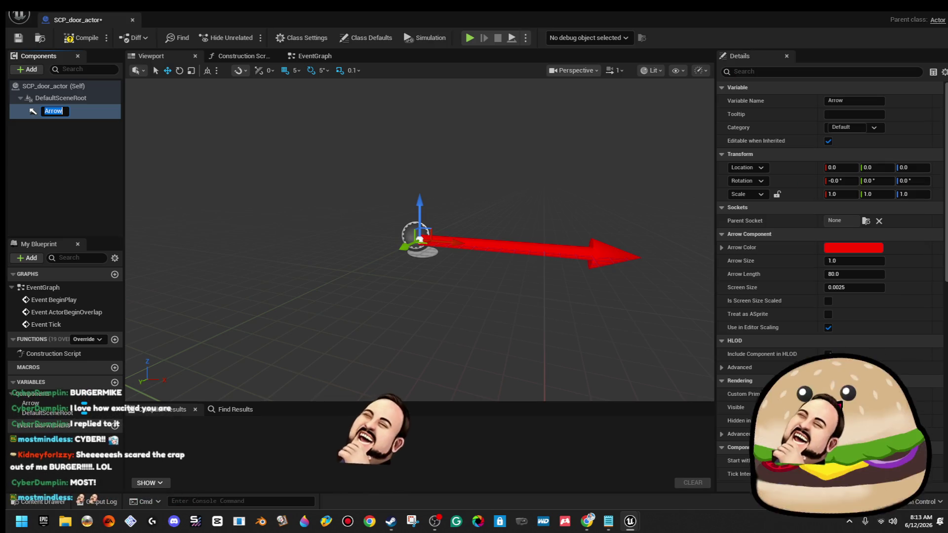
left_click(853, 247)
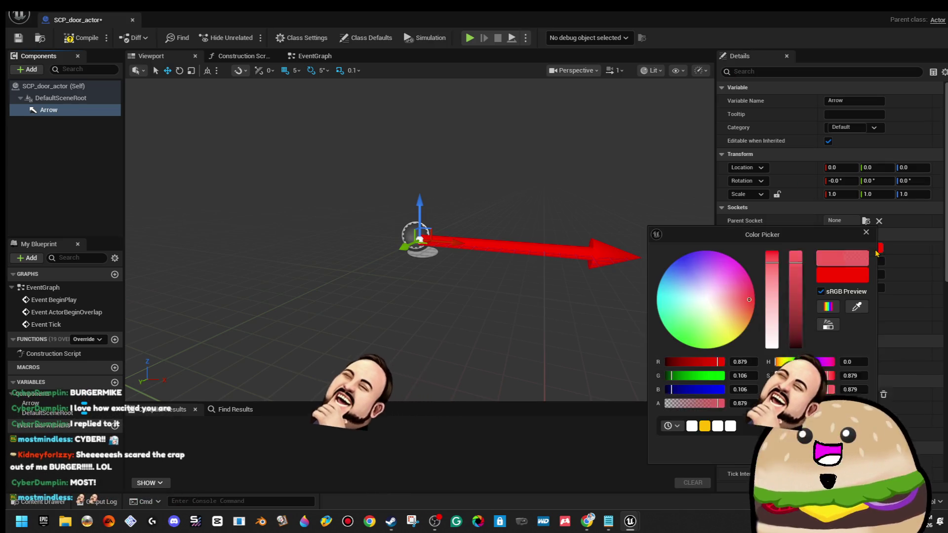
mouse_move(723, 314)
left_mouse_down()
mouse_move(753, 316)
mouse_move(753, 331)
left_mouse_up()
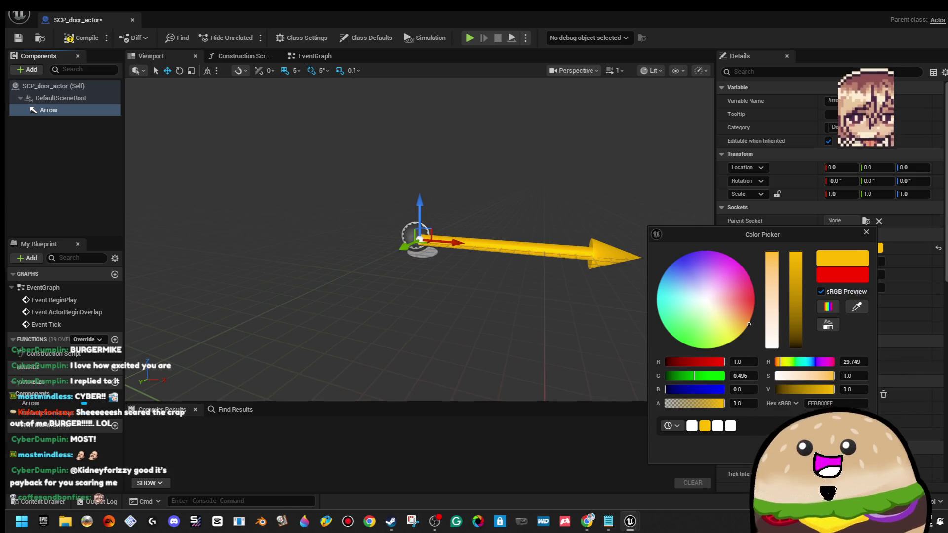
left_click(823, 447)
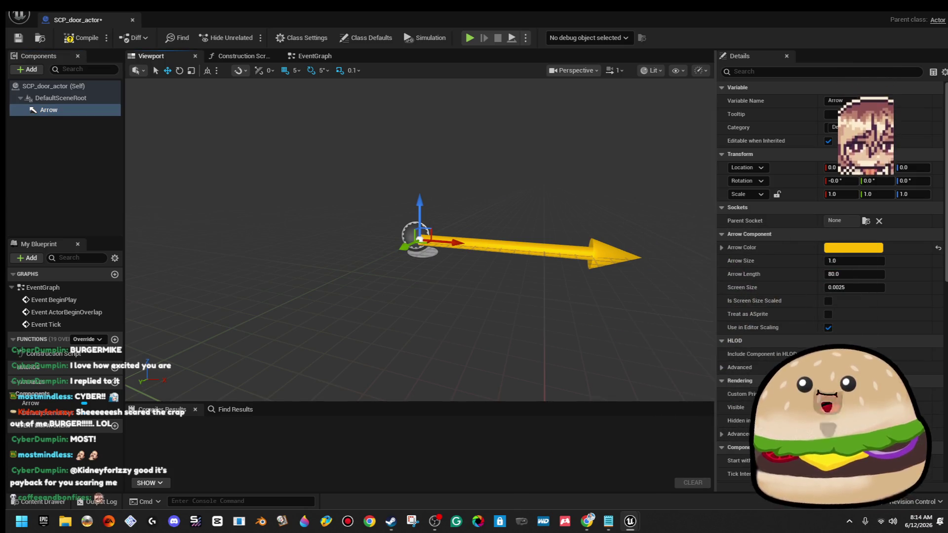
left_click_drag(419, 296, 346, 277)
key("f")
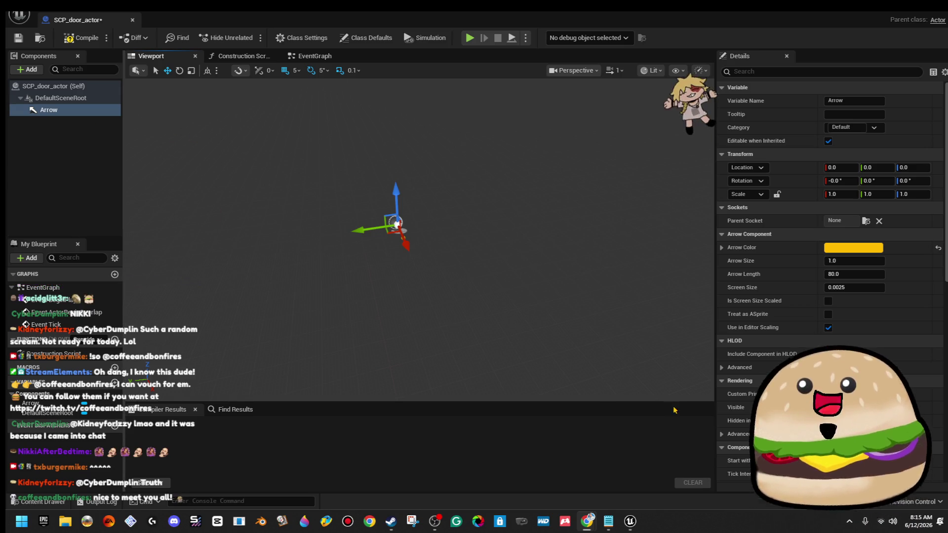
mouse_move(317, 211)
left_mouse_down()
mouse_move(321, 197)
mouse_move(296, 188)
mouse_move(232, 193)
mouse_move(218, 208)
mouse_move(235, 225)
mouse_move(239, 173)
mouse_move(208, 193)
left_mouse_up()
Add a Static Mesh component under Arrow and rename it Door_frame
left_click(28, 69)
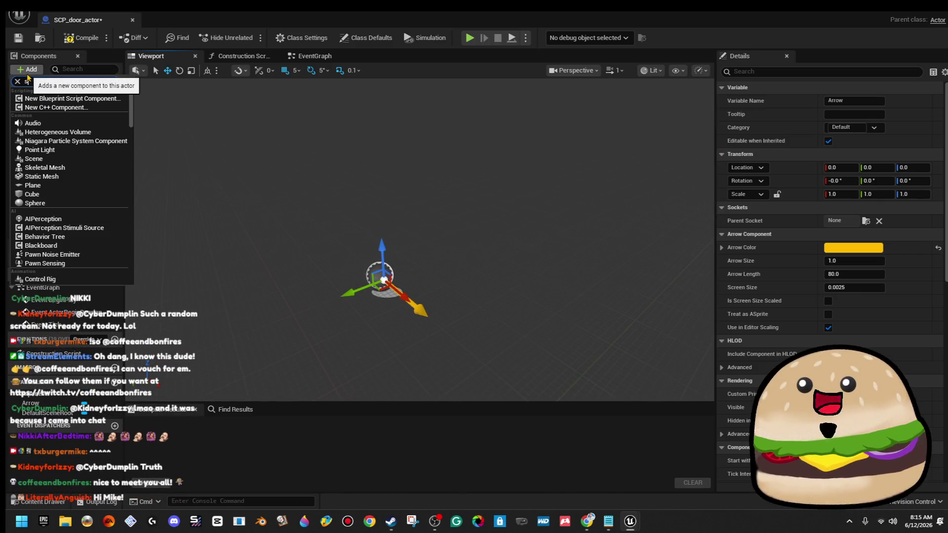
type("stat")
left_click(74, 187)
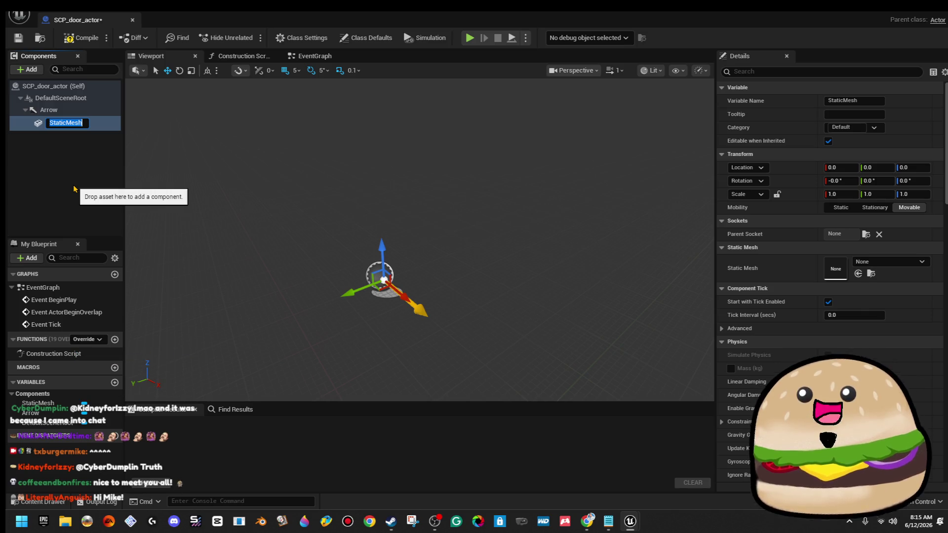
type("D")
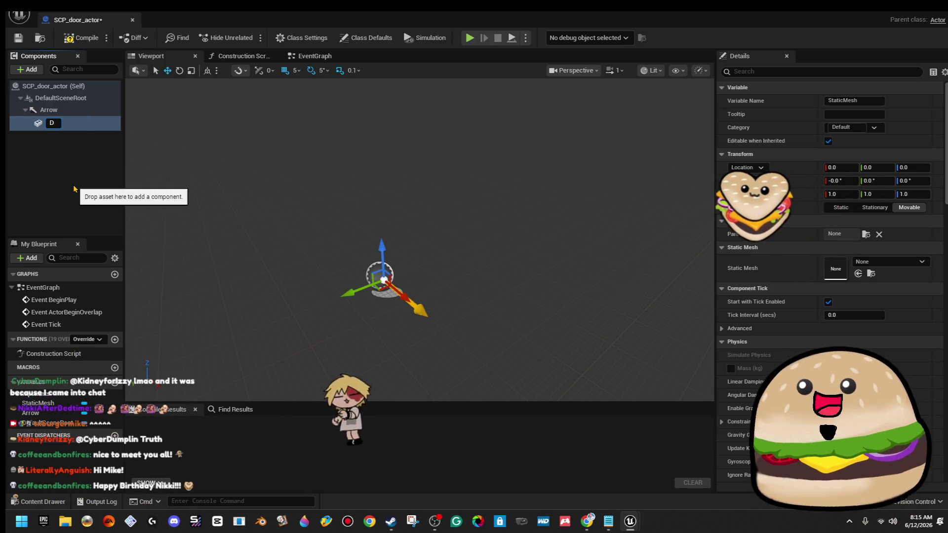
type("oor")
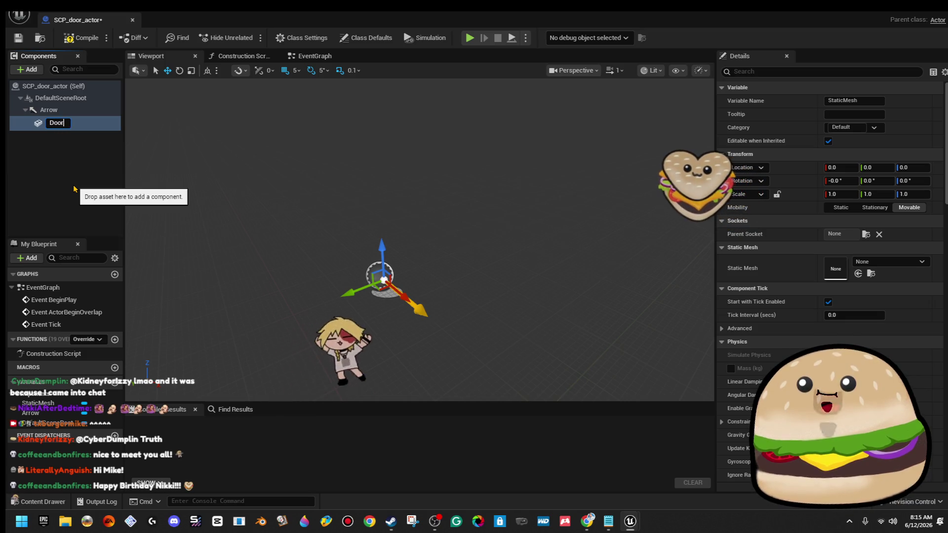
type("_frame")
key("Return")
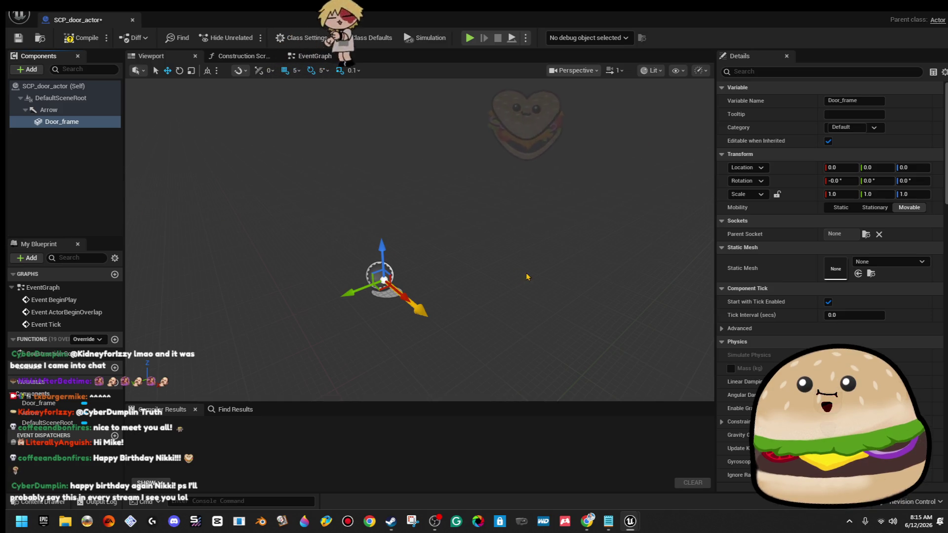
Set Door_frame's static mesh to scp_Door_frame_pixel instead of Chain_door_SCP_latch_door_frame_MESH
left_click(911, 266)
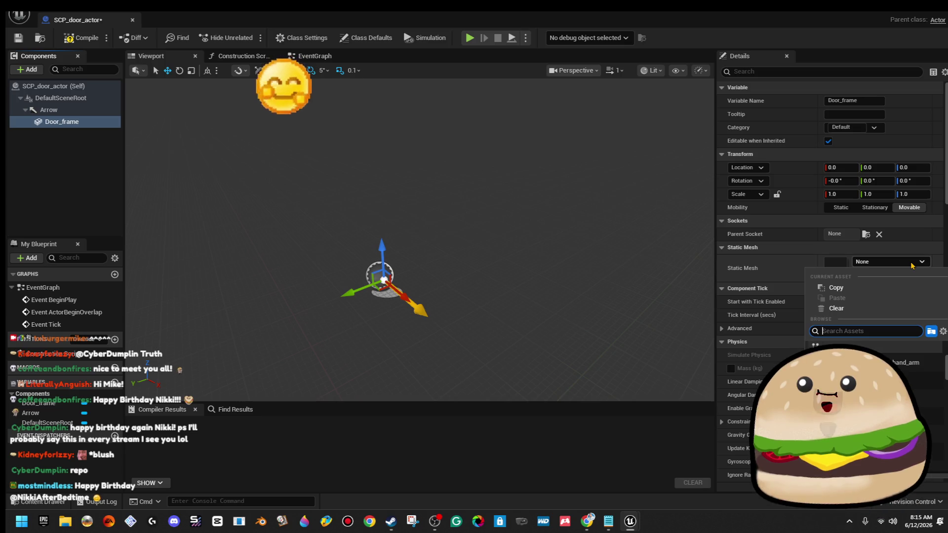
type("frame scp")
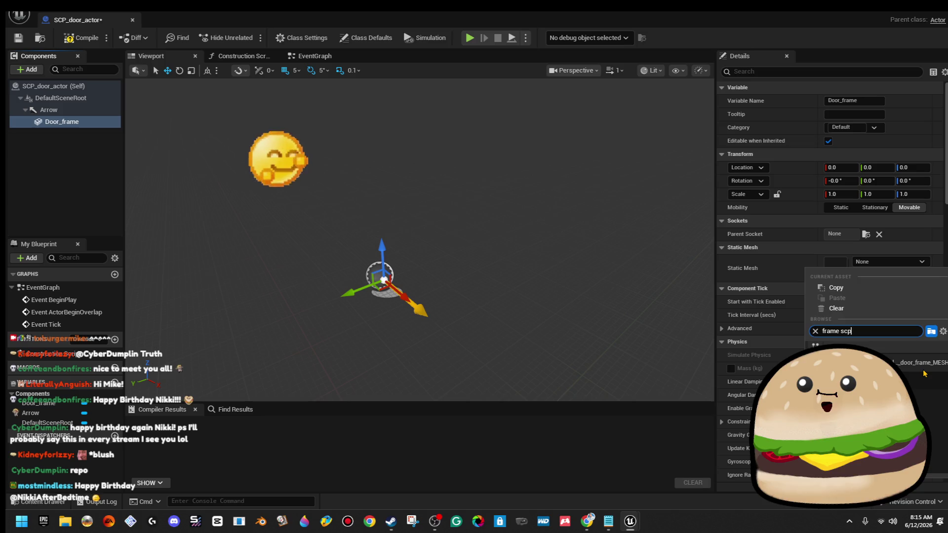
left_click(919, 364)
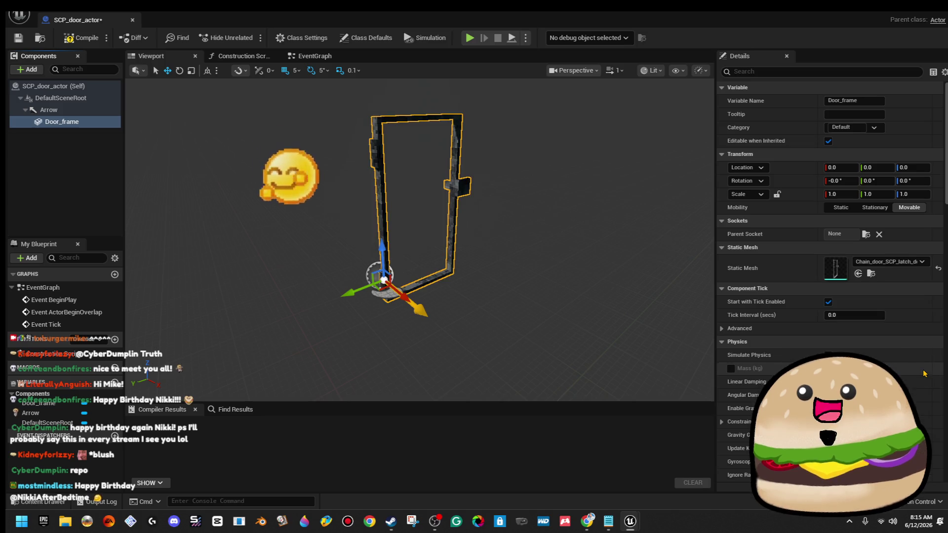
left_click(920, 266)
type("door fram")
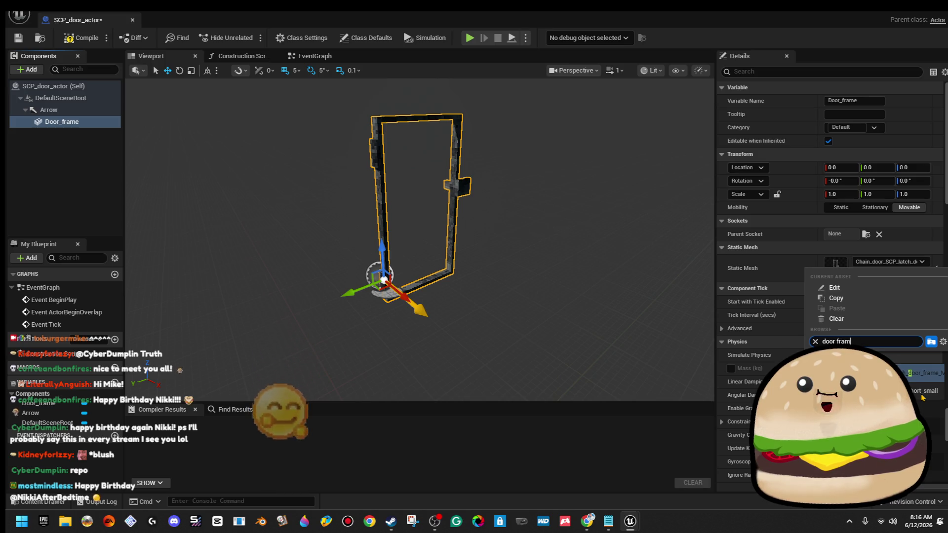
type("e")
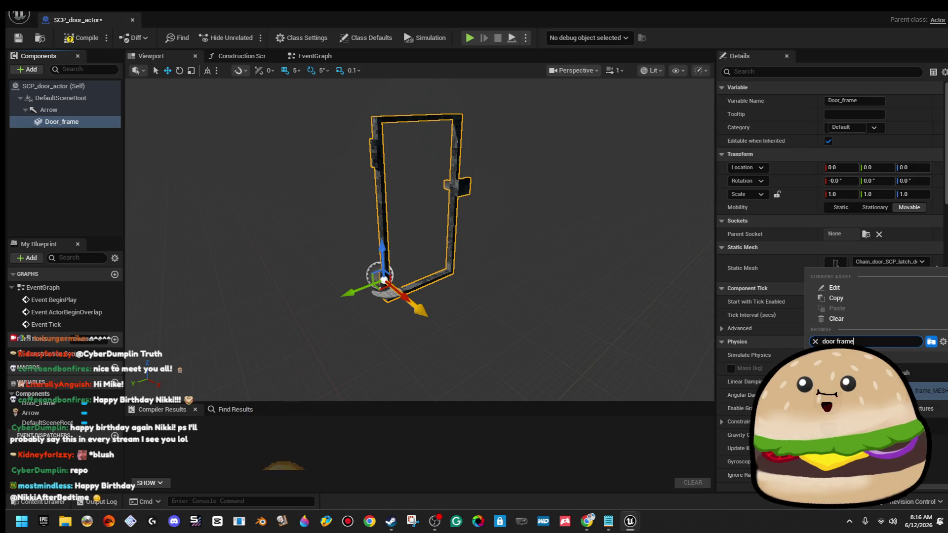
left_click(839, 426)
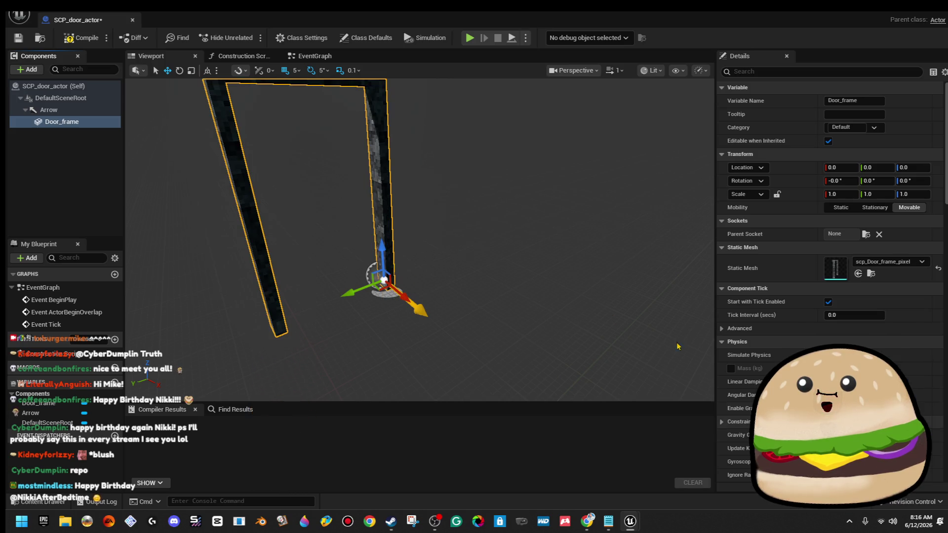
Frame the door frame in view, then drag Door_frame onto DefaultSceneRoot in the hierarchy
key("f")
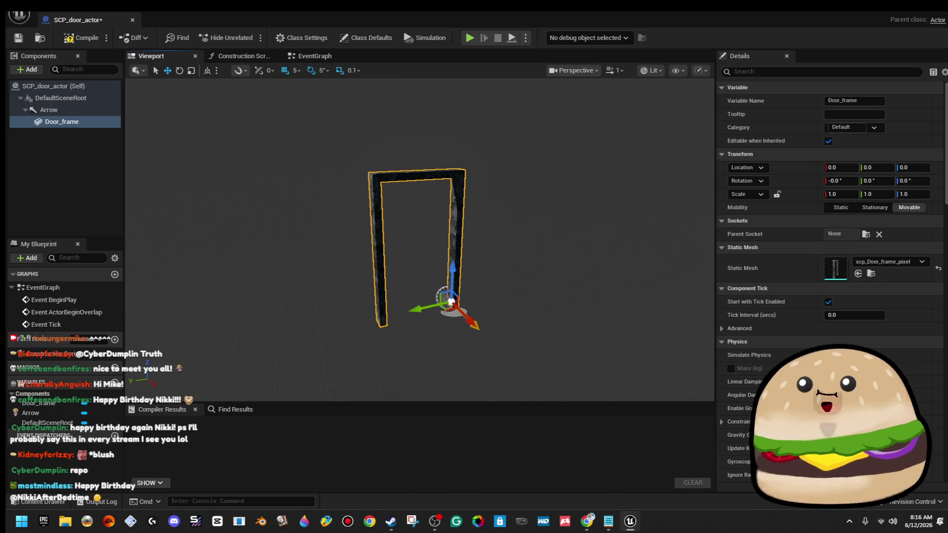
scroll(420, 239, "up", 5)
key("f")
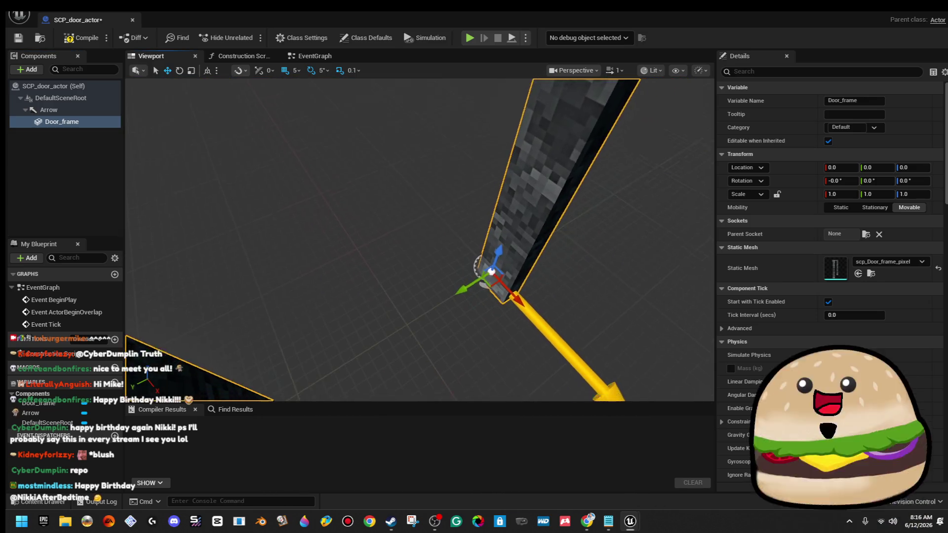
scroll(420, 240, "up", 5)
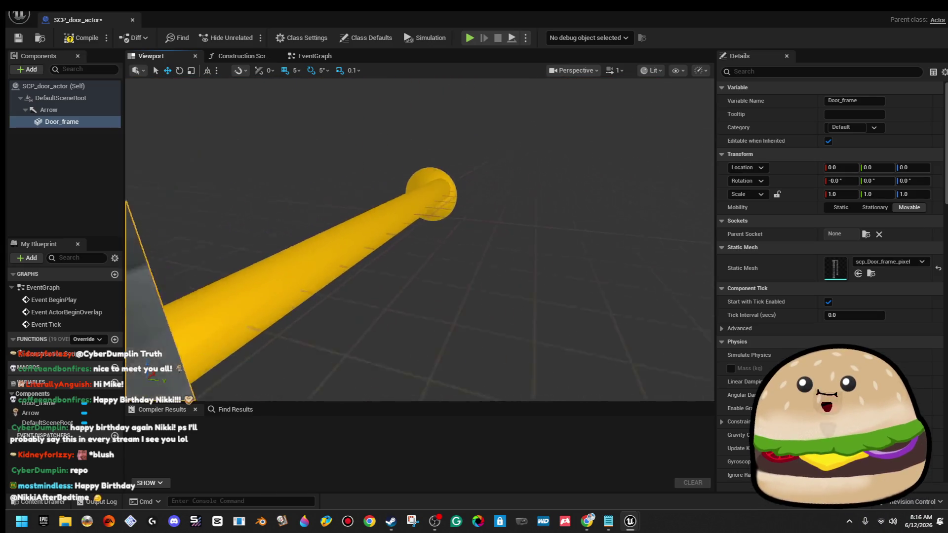
key("f")
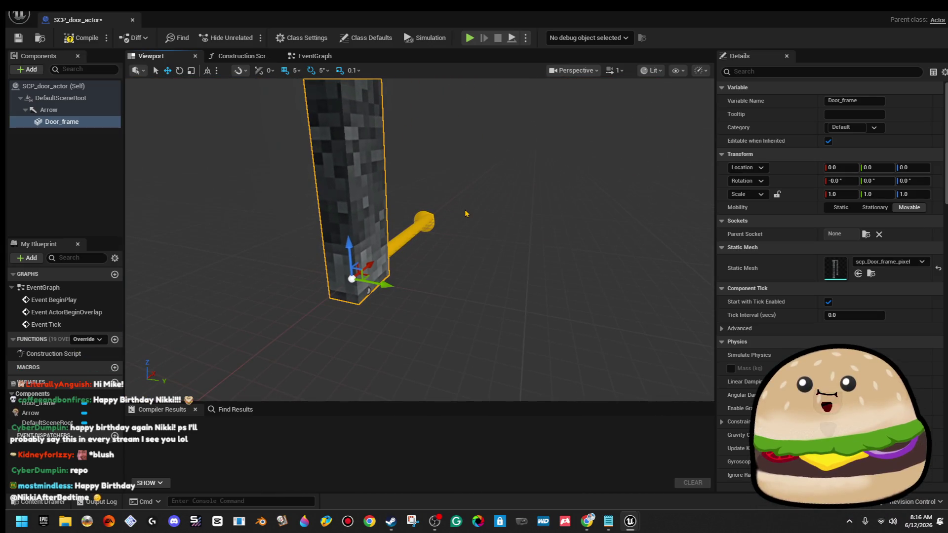
left_click_drag(420, 240, 212, 239)
mouse_move(62, 122)
left_mouse_down()
mouse_move(105, 129)
mouse_move(119, 97)
left_mouse_up()
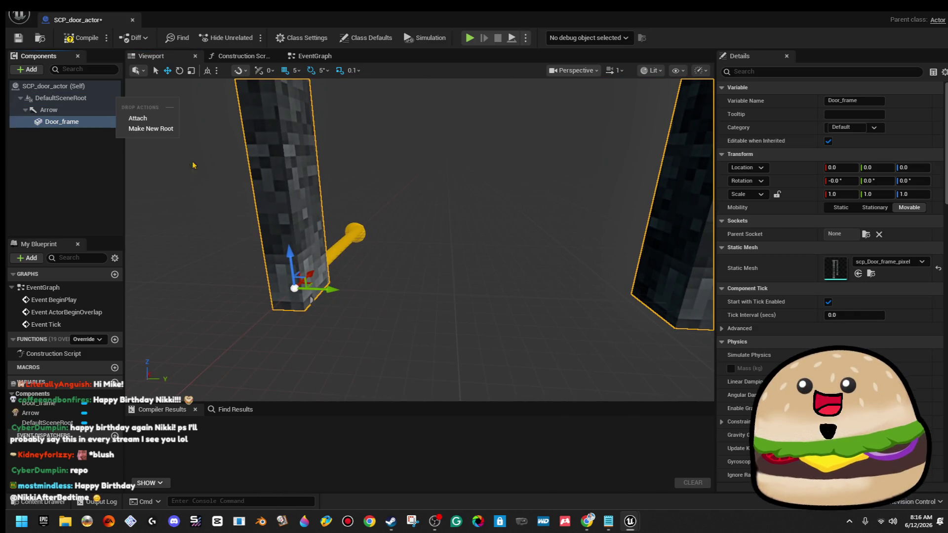
Attach Door_frame under DefaultSceneRoot and offset its location to X -5, Y -5
left_click(138, 118)
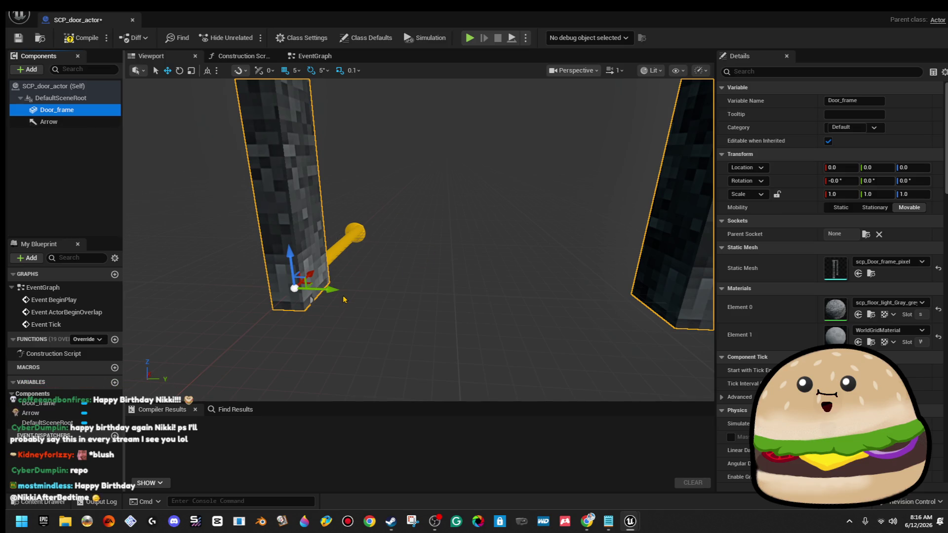
left_click_drag(330, 291, 324, 291)
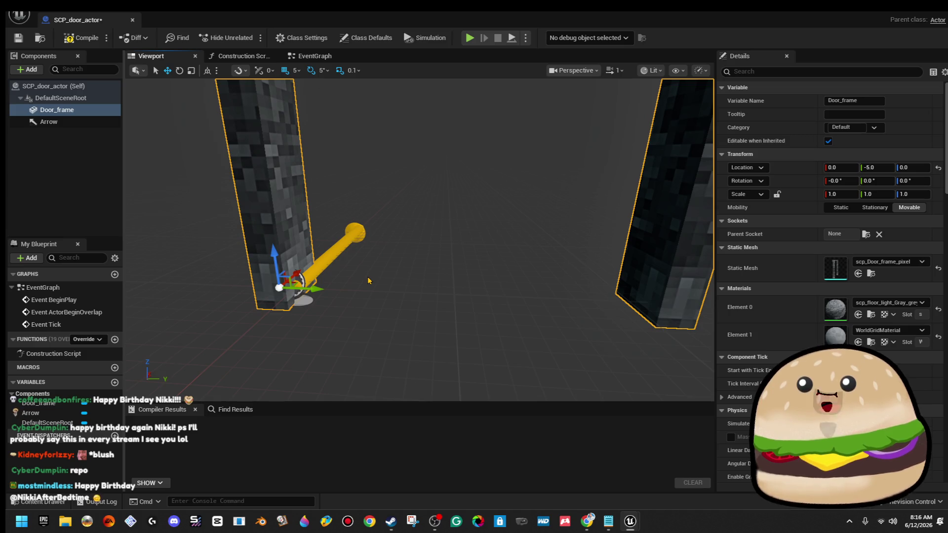
left_click_drag(368, 281, 368, 281)
left_click_drag(422, 268, 422, 269)
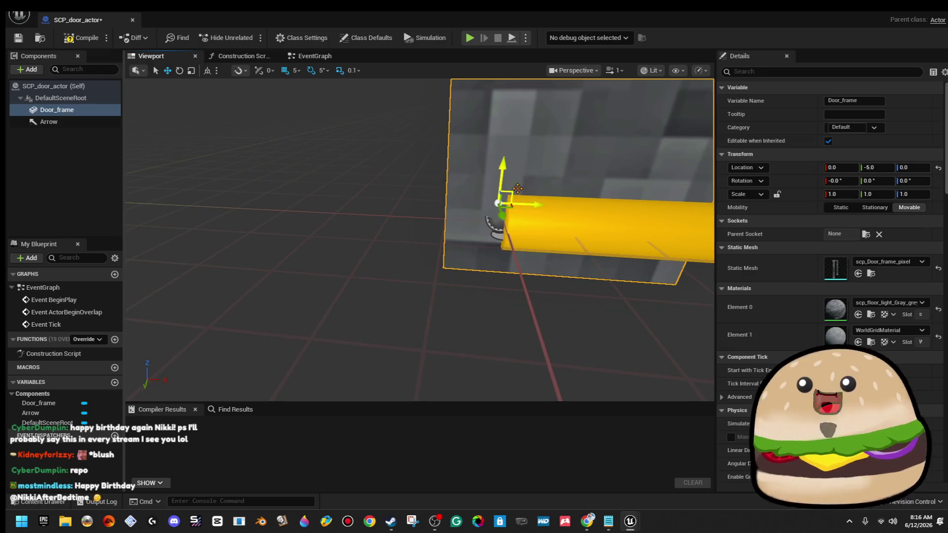
left_click_drag(528, 205, 496, 201)
left_click_drag(496, 267, 497, 266)
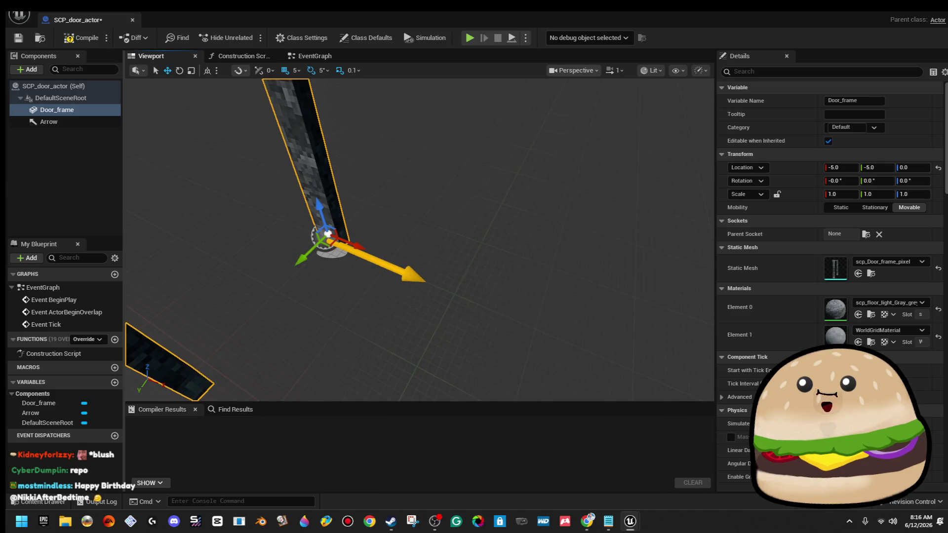
key("f")
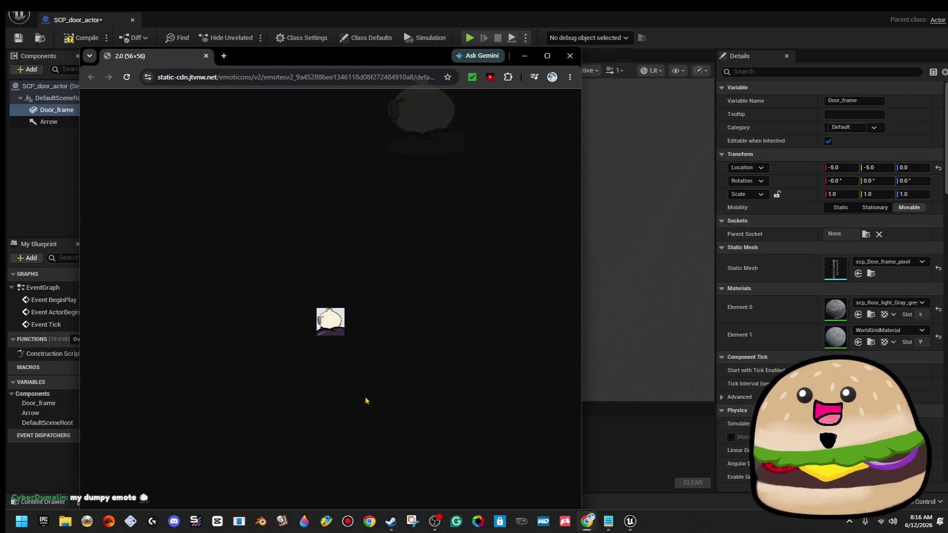
Open a new Chrome window and run a web search for SpongeBob images
scroll(346, 339, "up", 3, "ctrl")
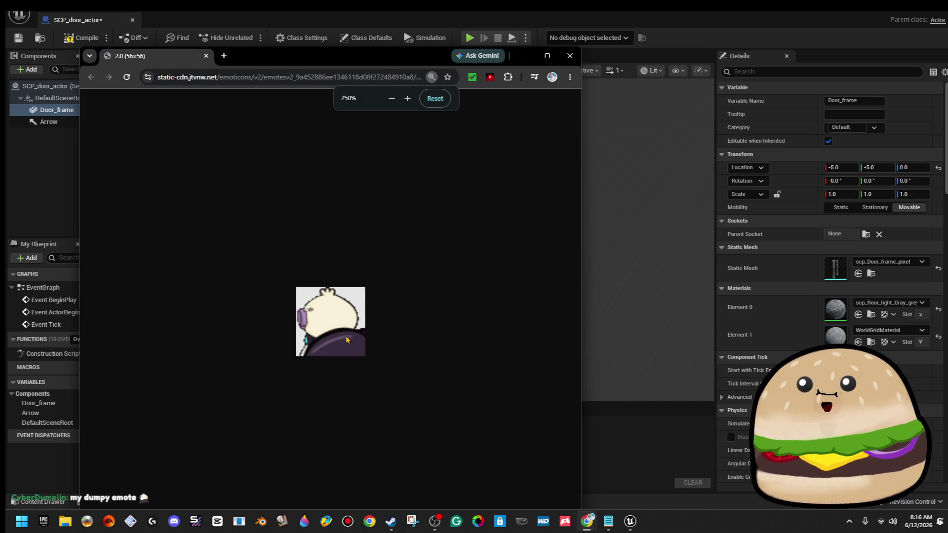
scroll(346, 340, "up", 3, "ctrl")
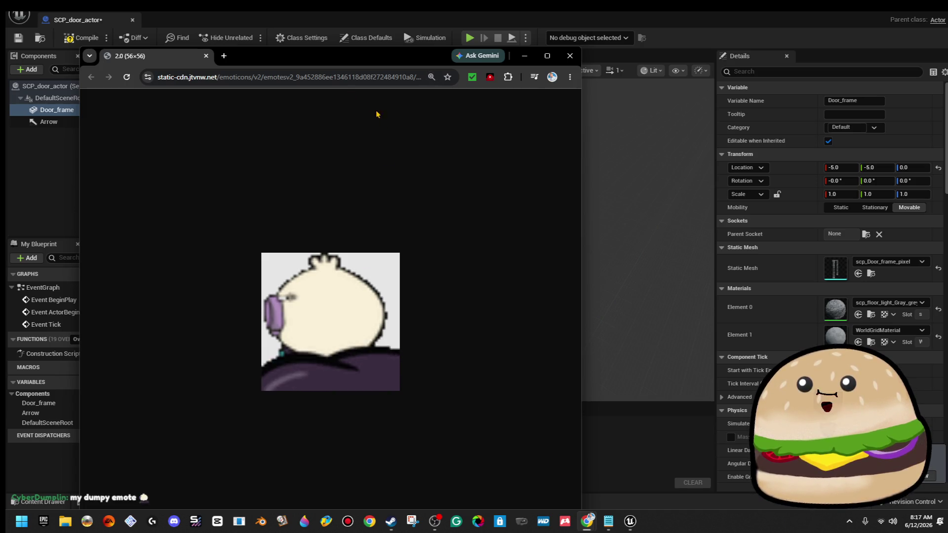
left_click(224, 56)
mouse_move(242, 56)
left_mouse_down()
mouse_move(766, 64)
mouse_move(943, 30)
left_mouse_up()
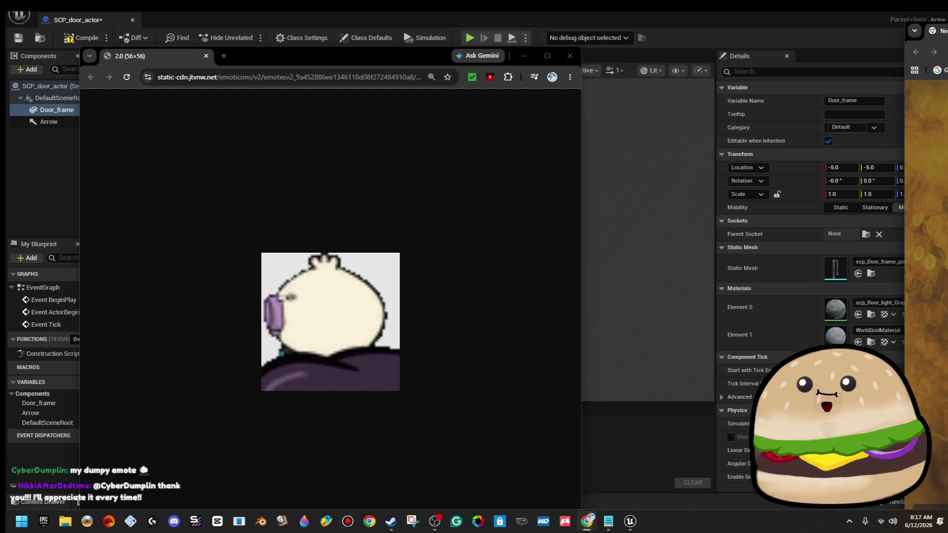
key("Return")
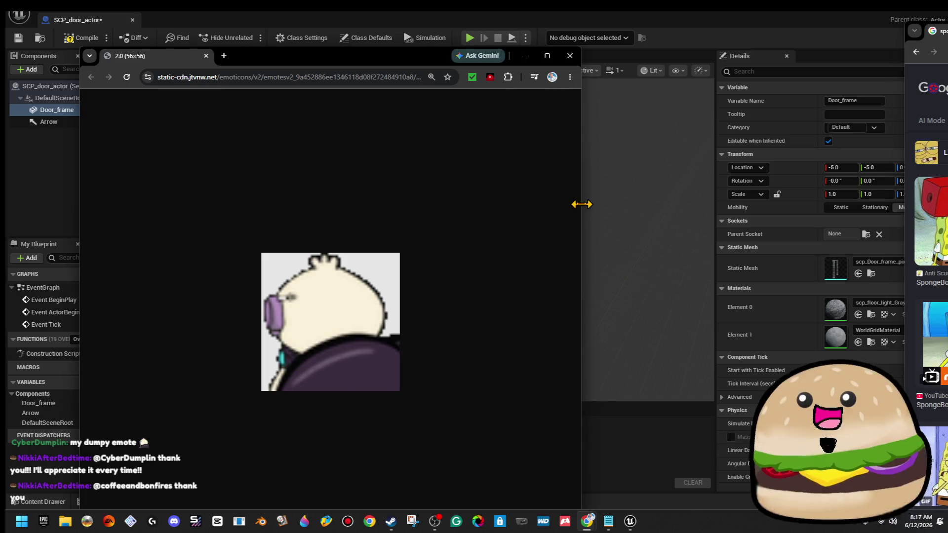
left_click_drag(582, 204, 343, 198)
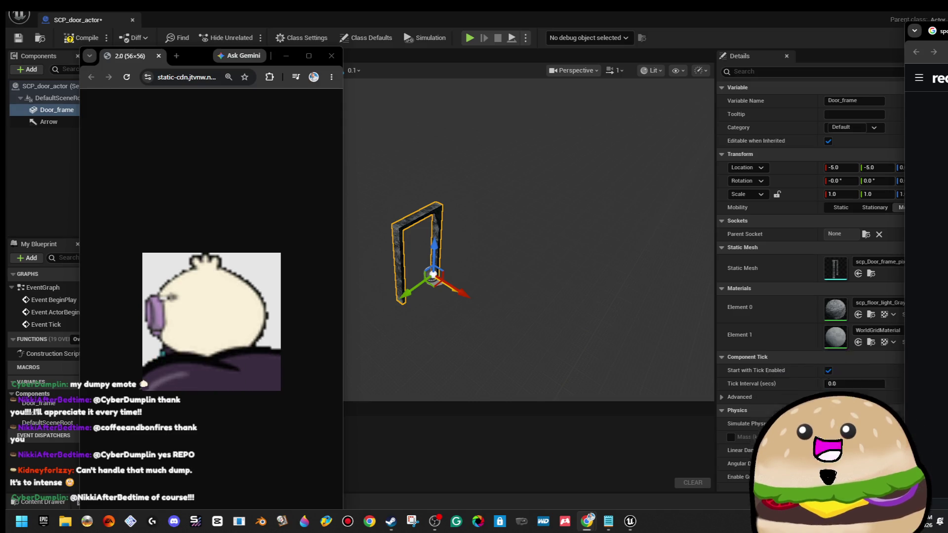
Pull the Reddit image into its own window, then close the Reddit and emote windows
mouse_move(941, 31)
left_mouse_down()
mouse_move(698, 59)
mouse_move(330, 63)
left_mouse_up()
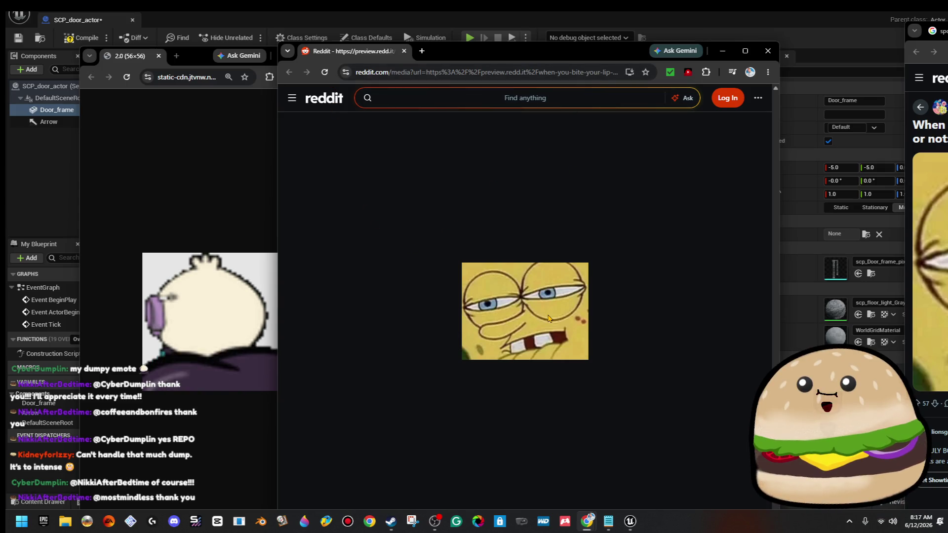
scroll(548, 317, "up", 7, "ctrl")
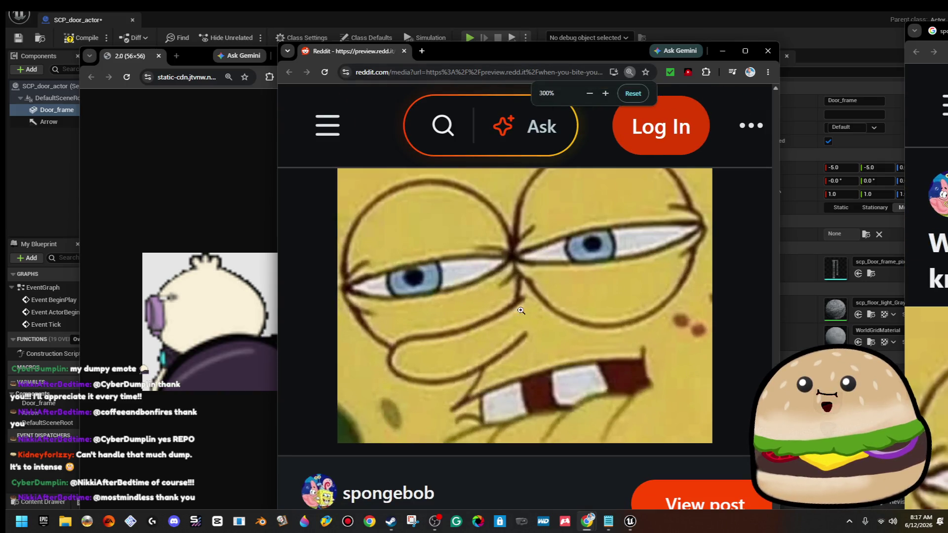
scroll(541, 289, "down", 3, "ctrl")
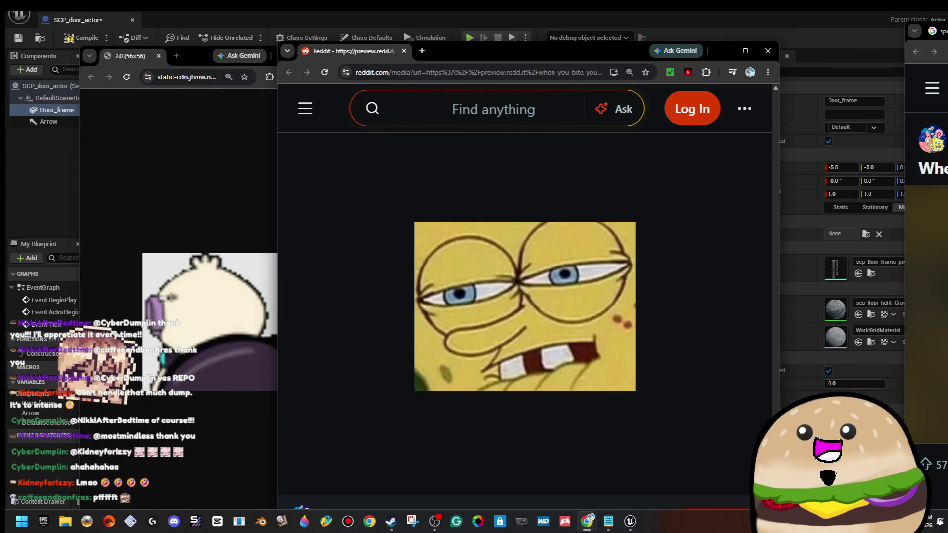
left_click(227, 201)
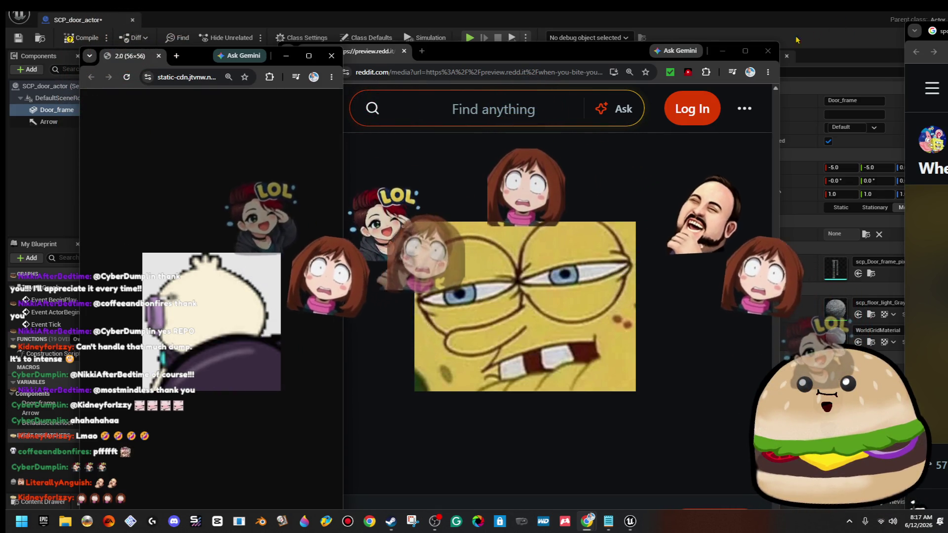
left_click(761, 50)
left_click(769, 51)
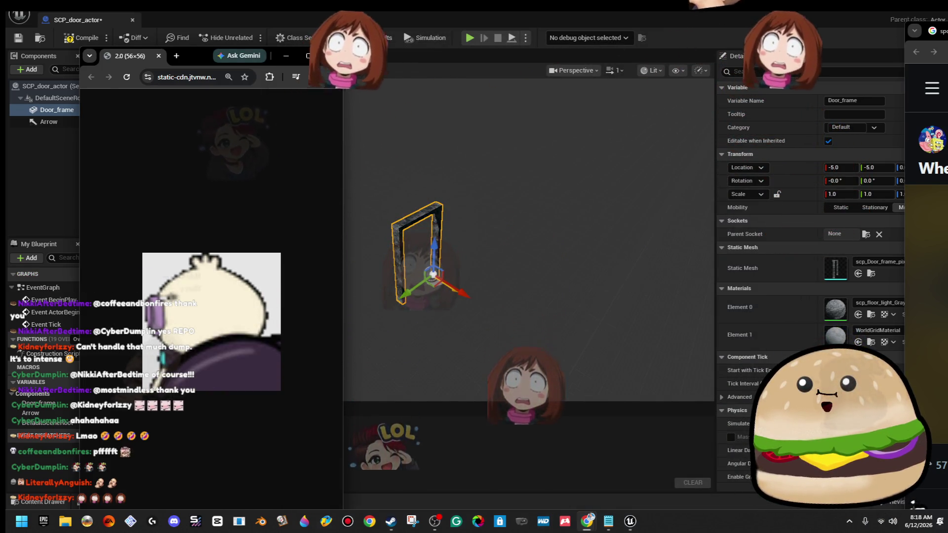
left_click(332, 55)
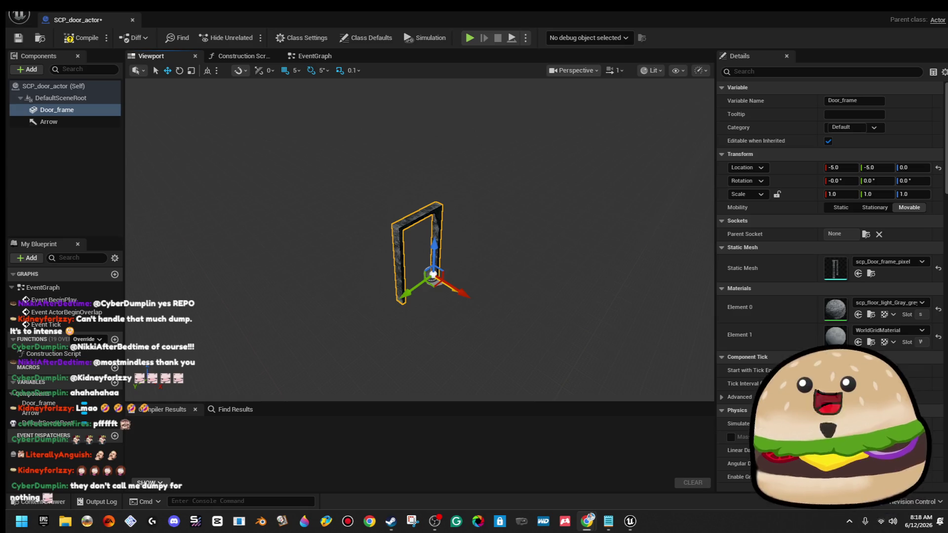
Add a Static Mesh component under Arrow and name it Door
left_click_drag(531, 312, 531, 312)
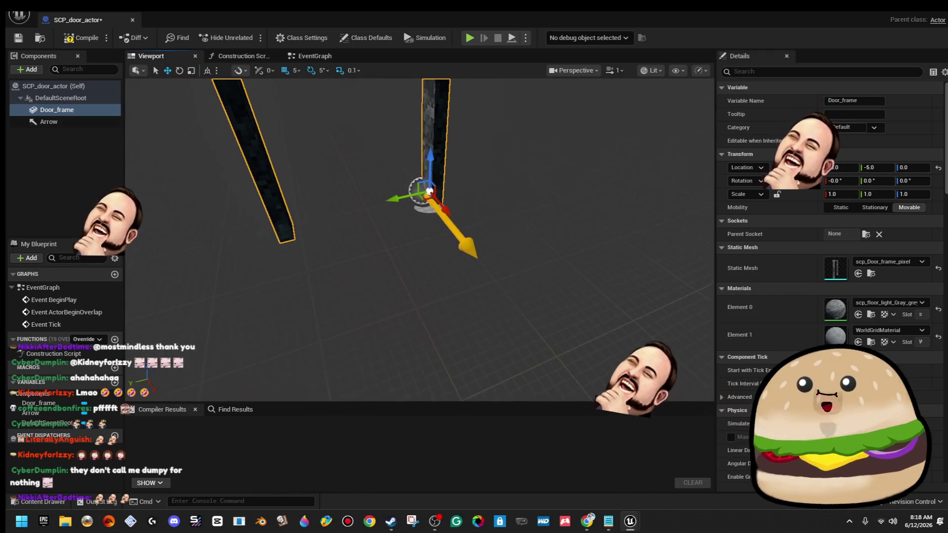
left_click(79, 122)
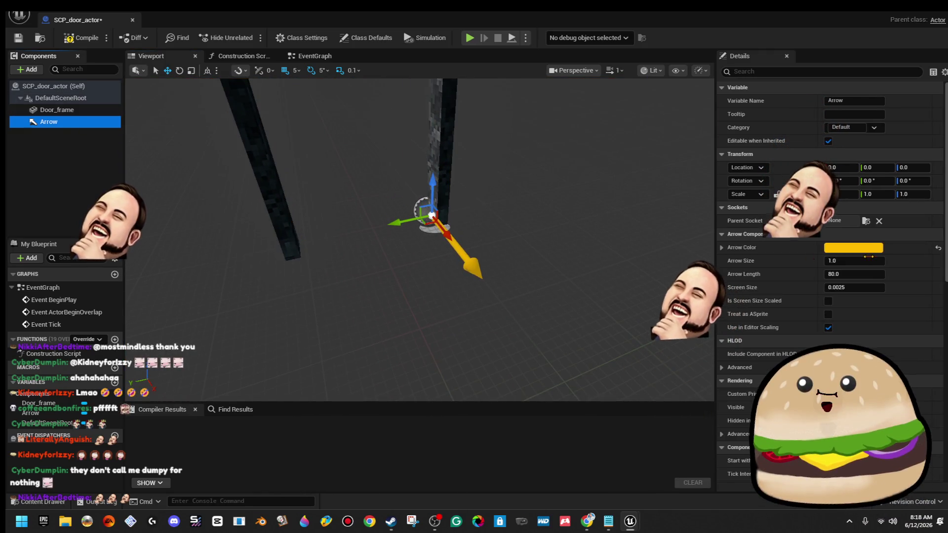
left_click(28, 69)
type("s")
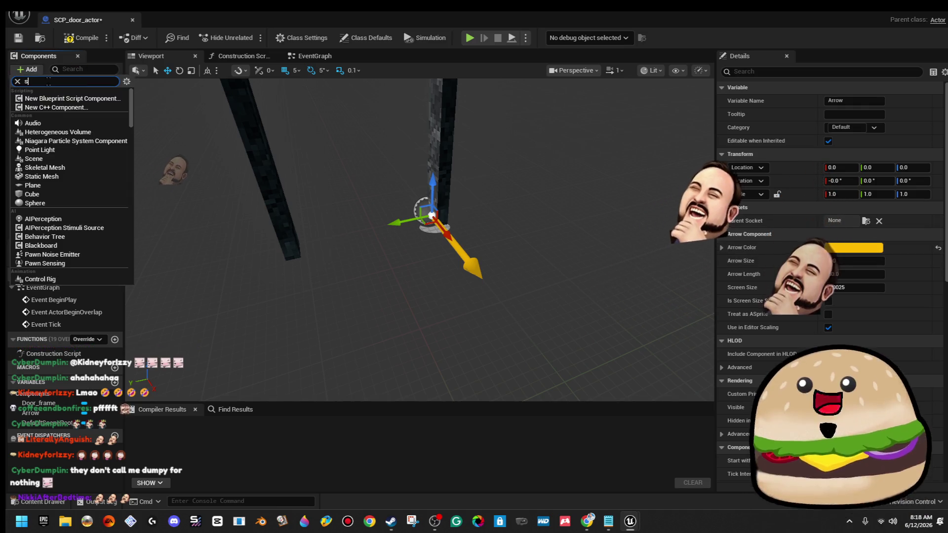
type("tatic")
left_click(76, 189)
type("Doo")
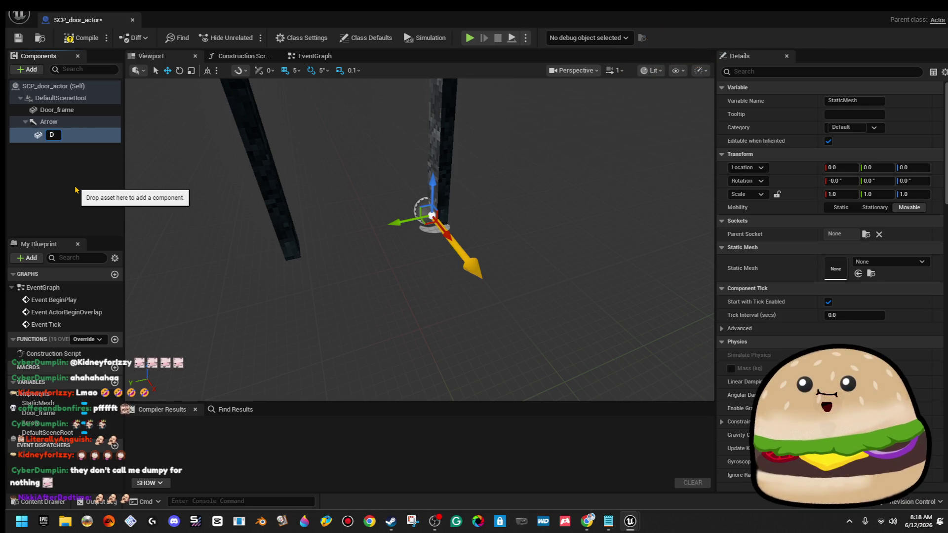
key("BackSpace")
type("Door")
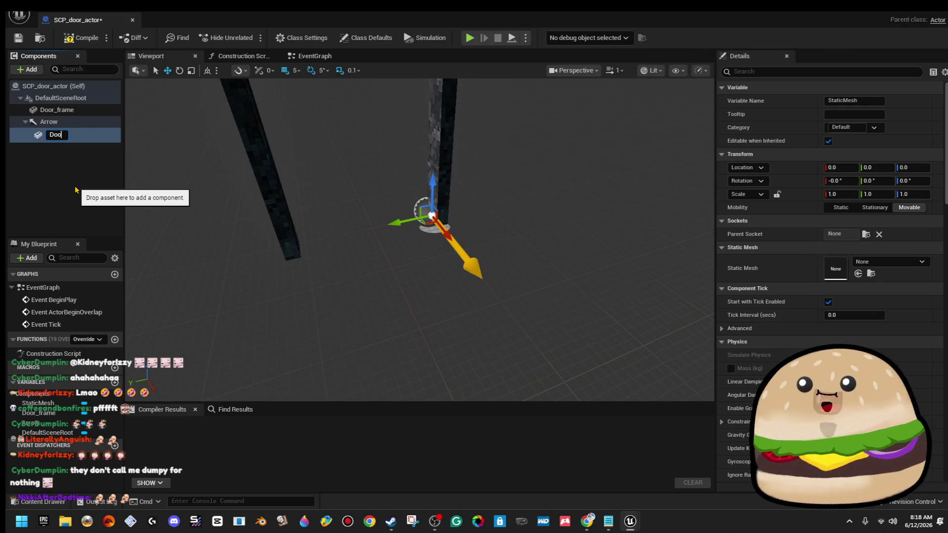
key("Return")
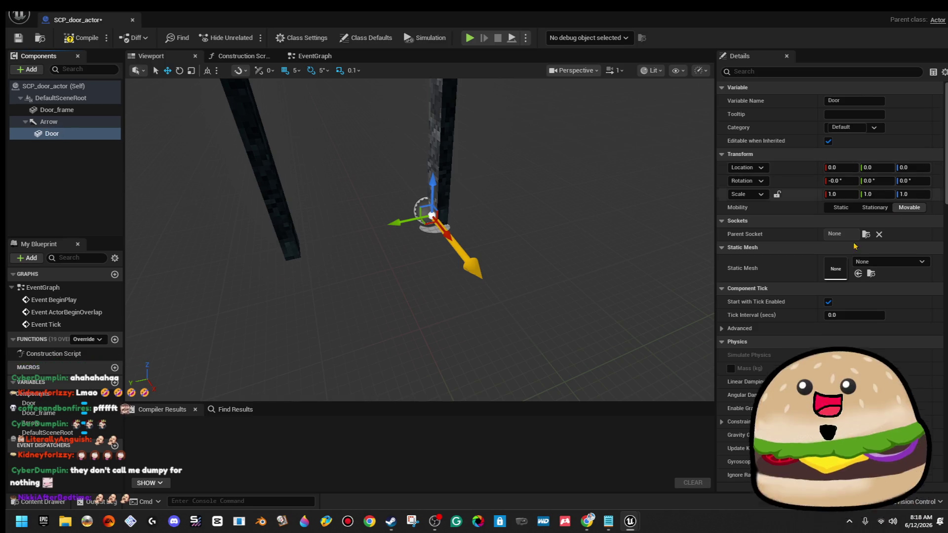
Assign the scp_backrooms_door mesh to the Door component
left_click(897, 262)
type("door")
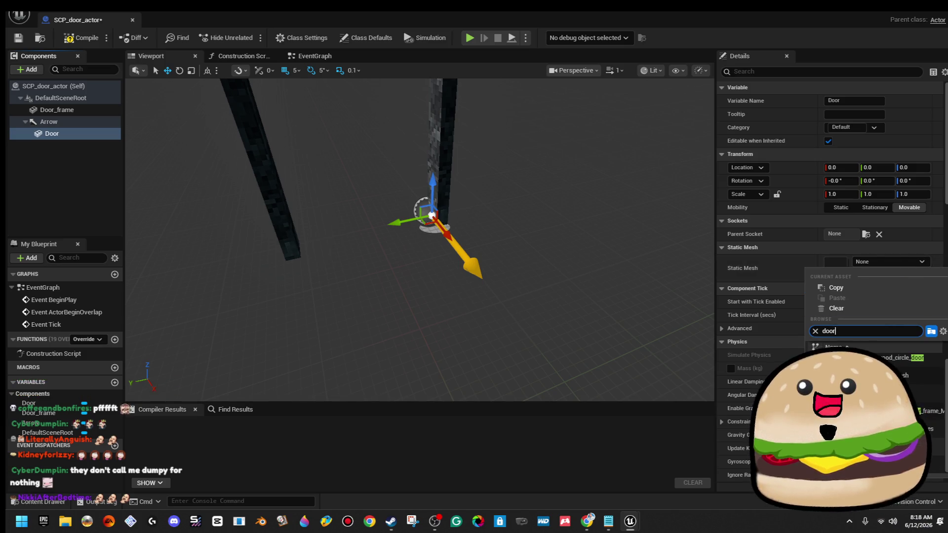
key("Return")
scroll(420, 239, "up", 5)
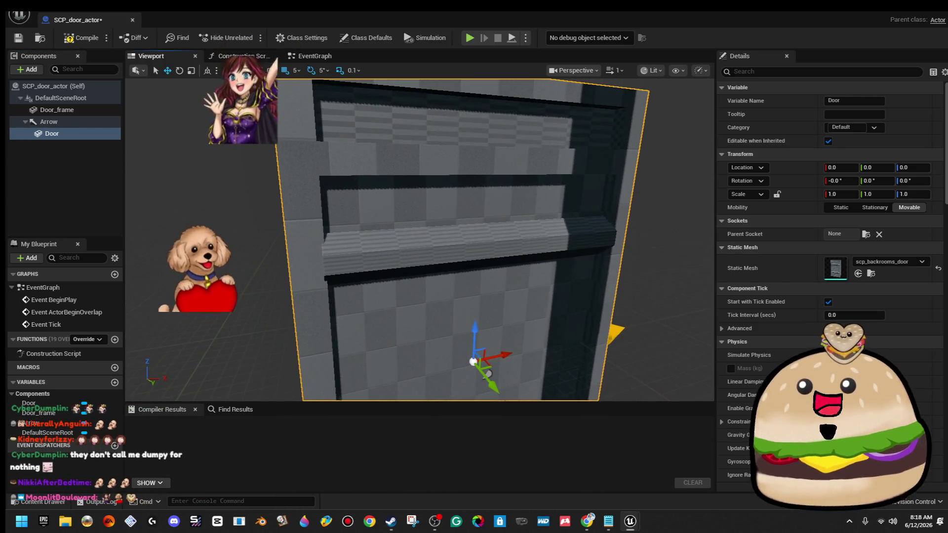
scroll(419, 239, "down", 5)
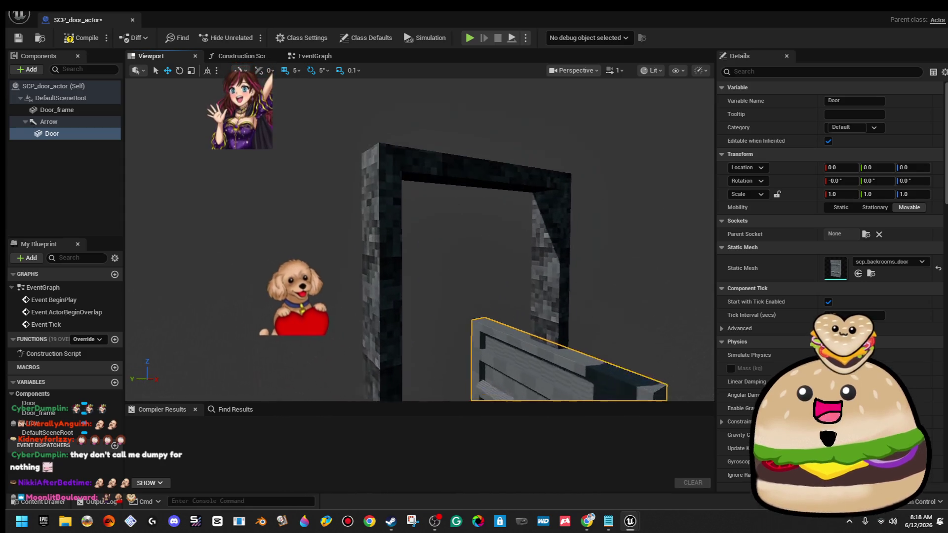
Rotate the Door about -90 degrees in yaw
key("e")
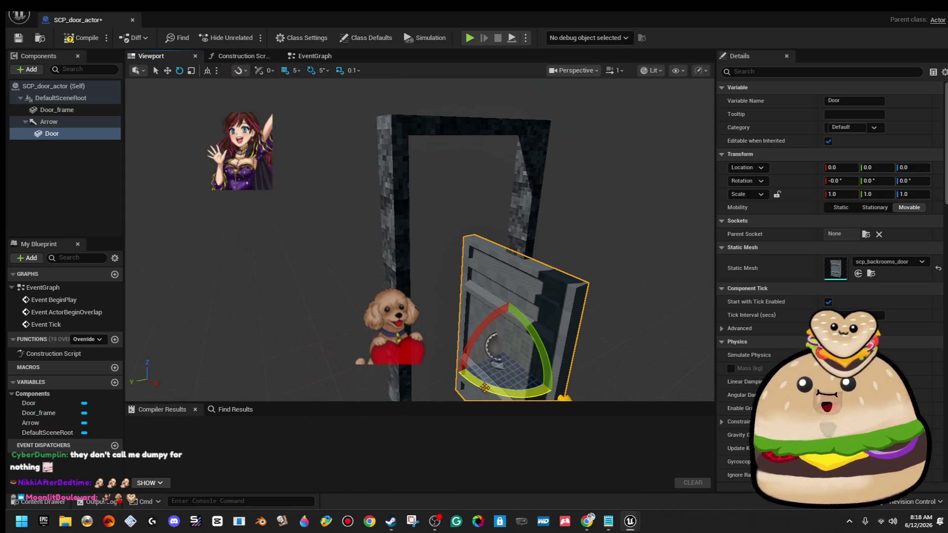
key("f")
mouse_move(424, 270)
left_mouse_down()
mouse_move(464, 282)
mouse_move(425, 267)
mouse_move(414, 234)
left_mouse_up()
Scale the Door to 0.9 on X and position it in the frame at Y 53.17, Z 95
key("w")
key("ctrl+z")
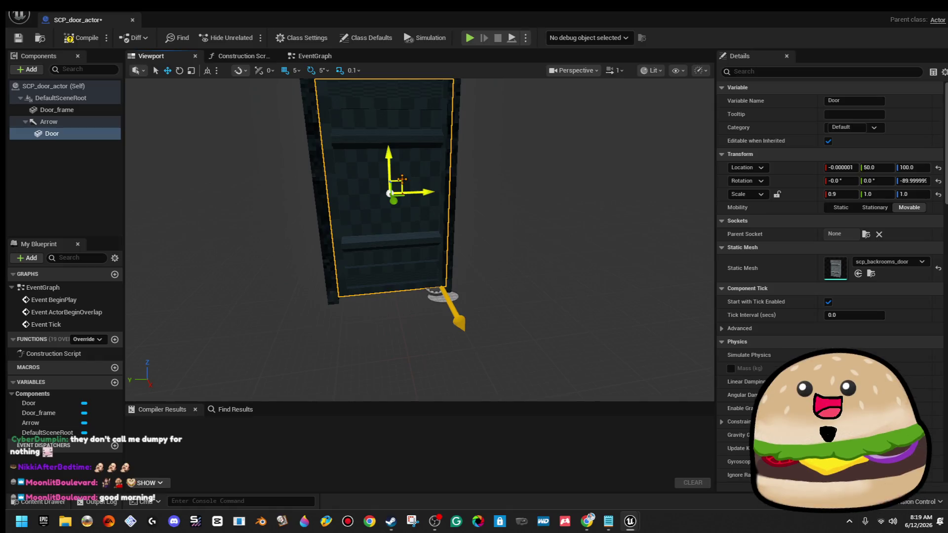
mouse_move(401, 188)
left_mouse_down()
mouse_move(395, 183)
mouse_move(415, 306)
mouse_move(299, 255)
mouse_move(326, 254)
mouse_move(326, 188)
left_mouse_up()
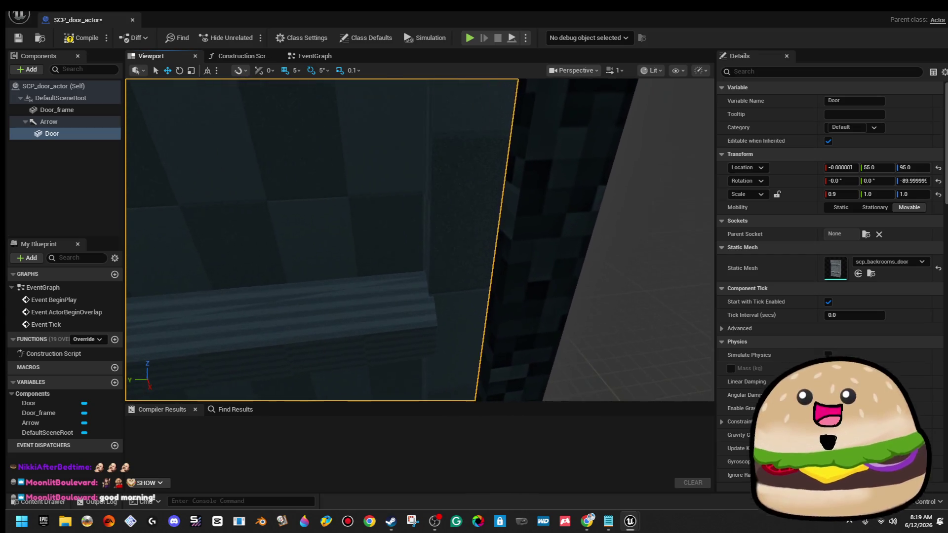
key("f")
scroll(395, 296, "up", 3)
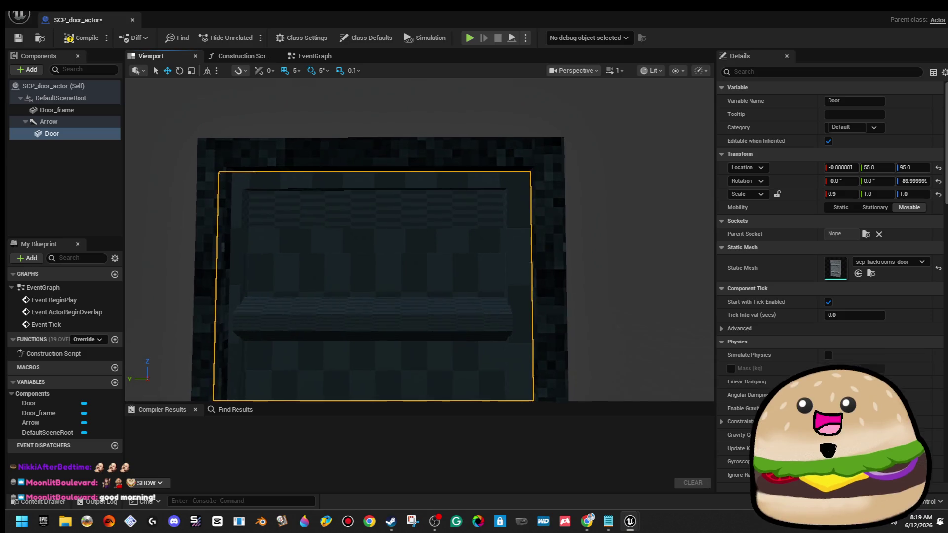
scroll(395, 297, "down", 2)
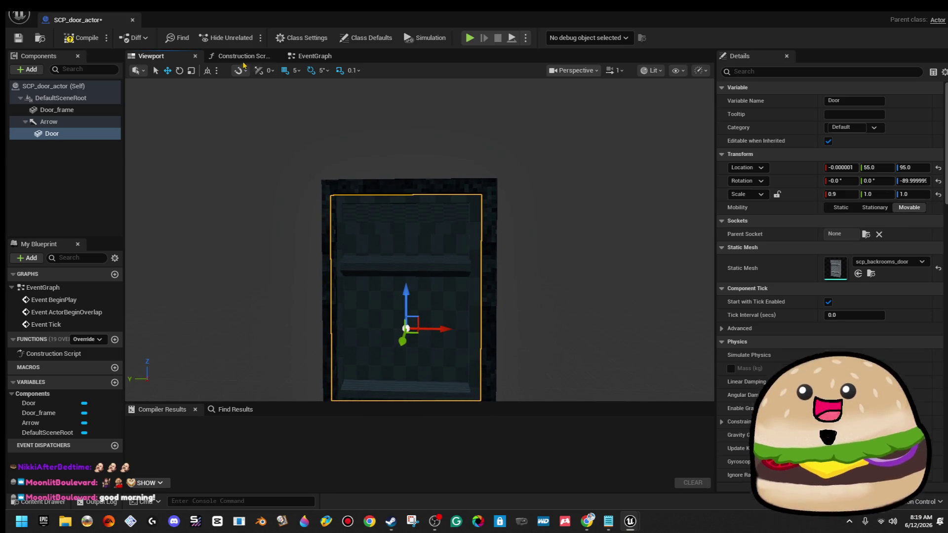
left_click_drag(446, 328, 447, 334)
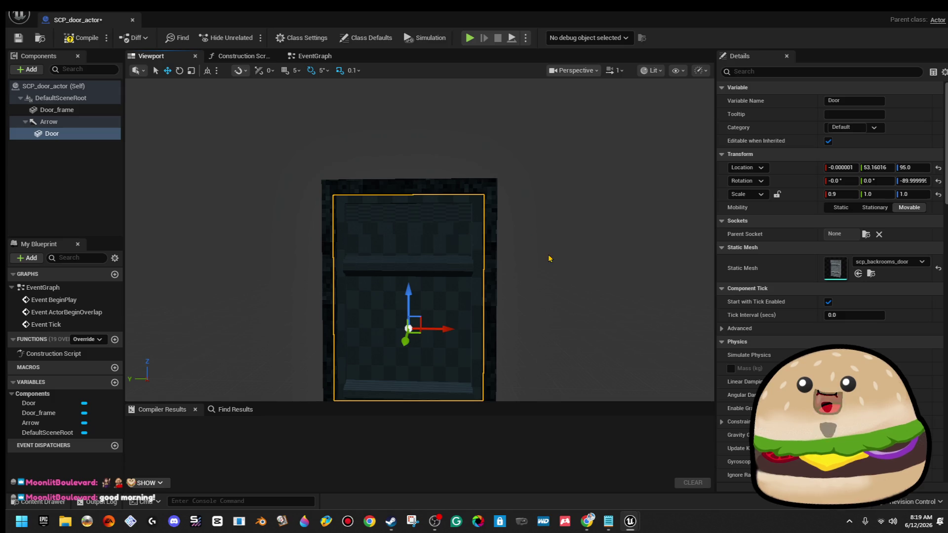
left_click(493, 179)
scroll(493, 179, "up", 5)
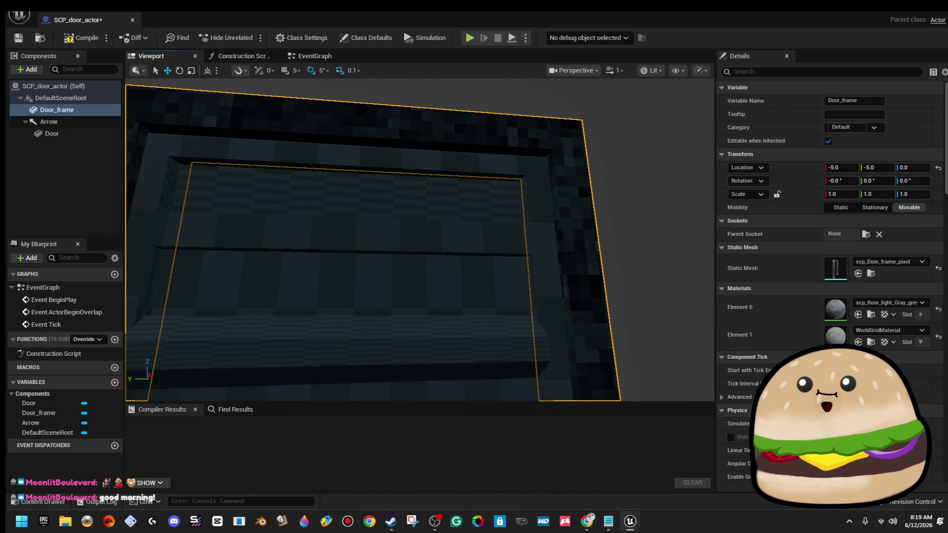
scroll(684, 257, "down", 5)
scroll(684, 258, "up", 5)
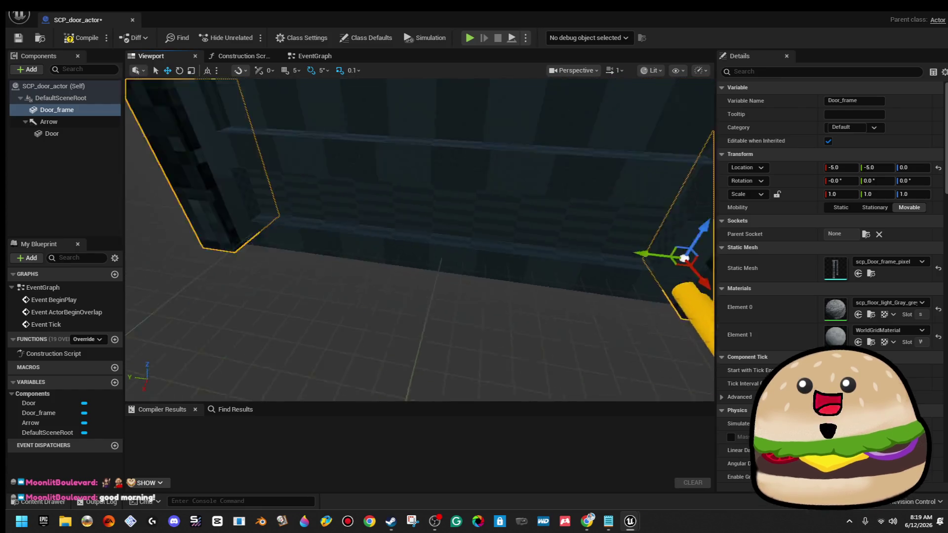
left_click_drag(684, 258, 731, 246)
scroll(524, 170, "down", 6)
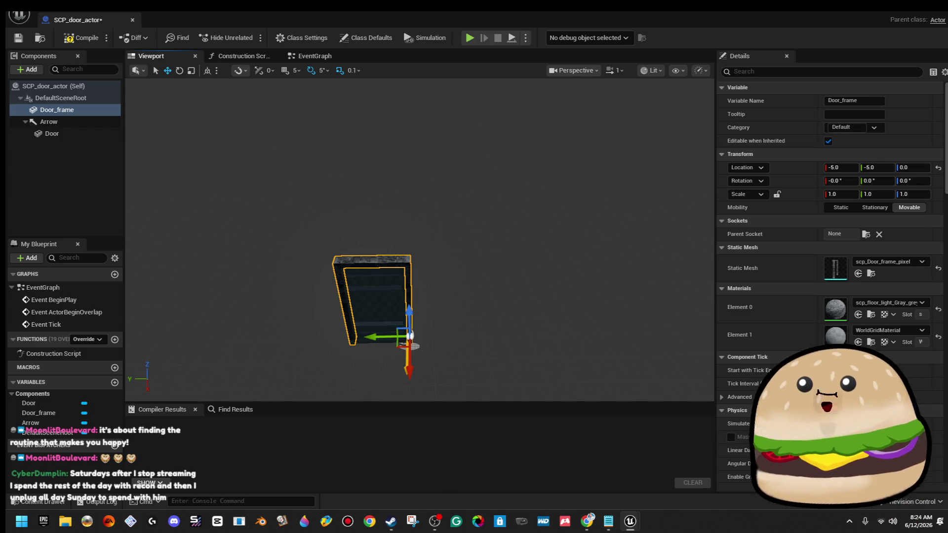
Select the Door and apply the cloudy dark material to its Element 0 slot
key("w")
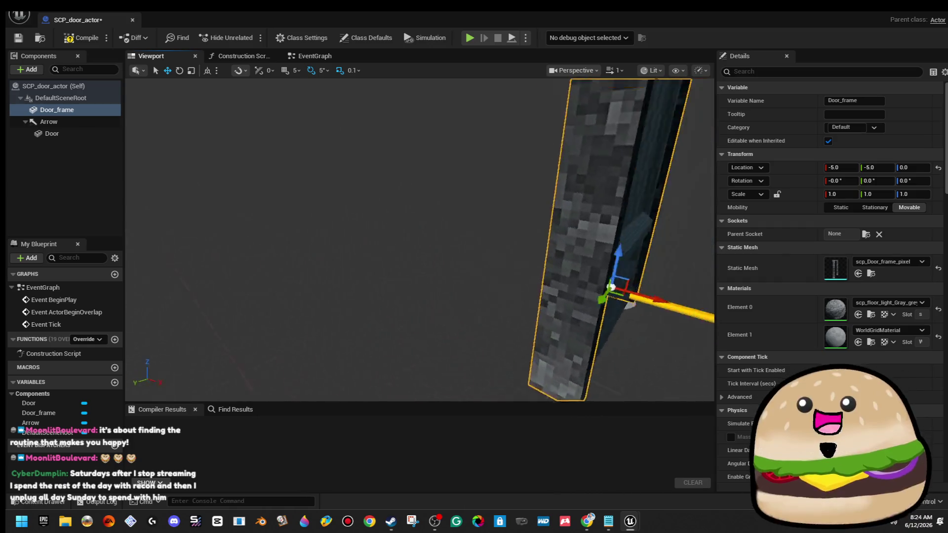
key("f")
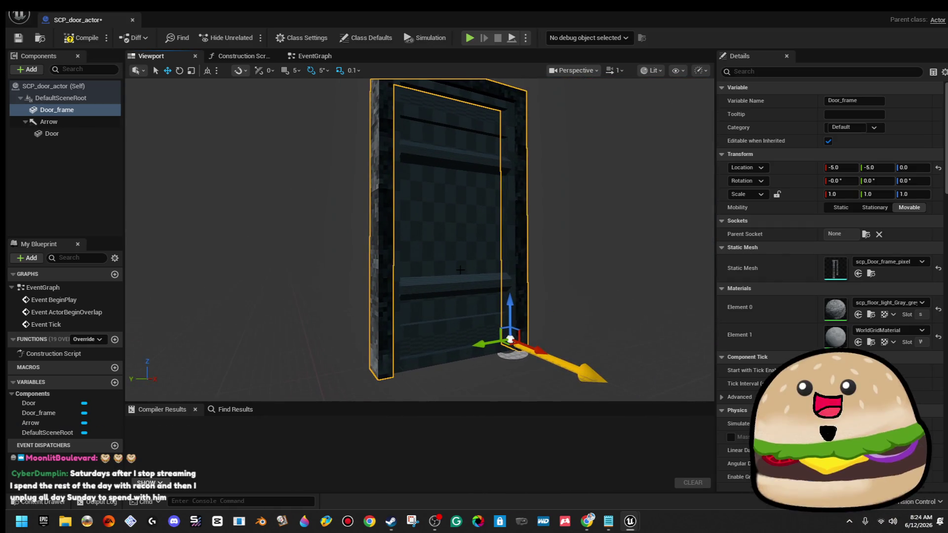
left_click(461, 270)
key("f")
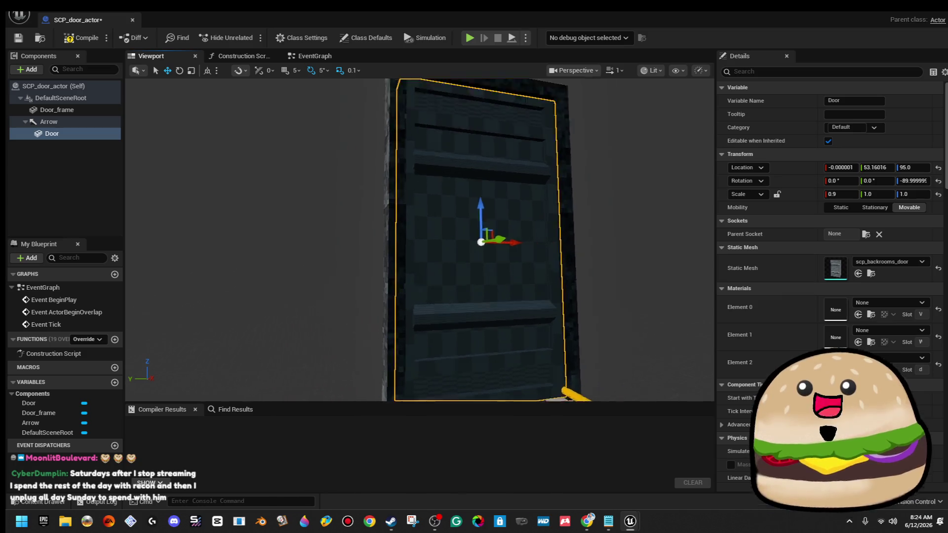
key("f")
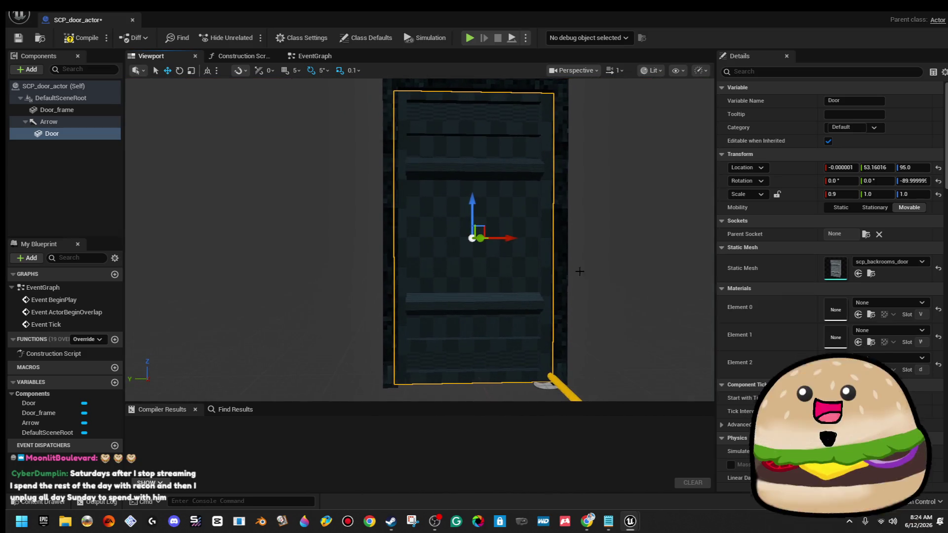
left_click(916, 303)
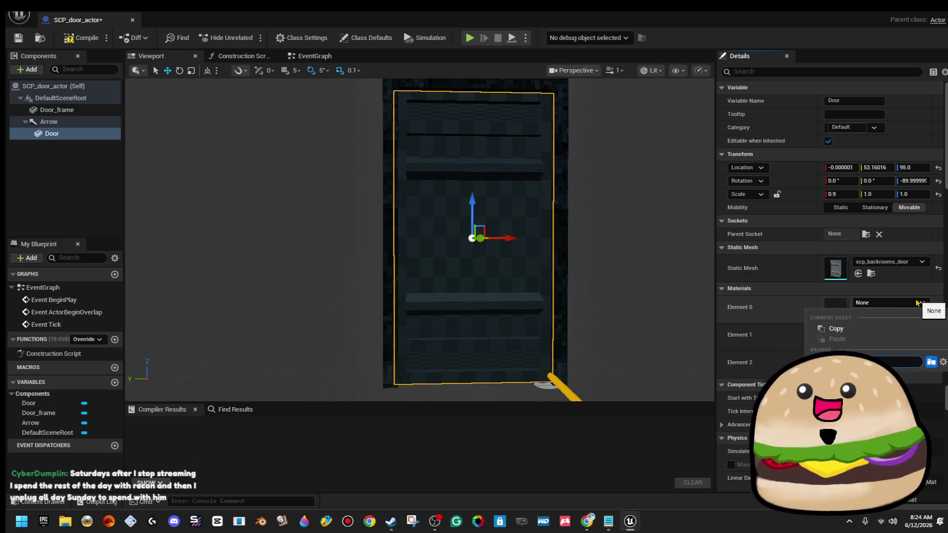
type("cloud")
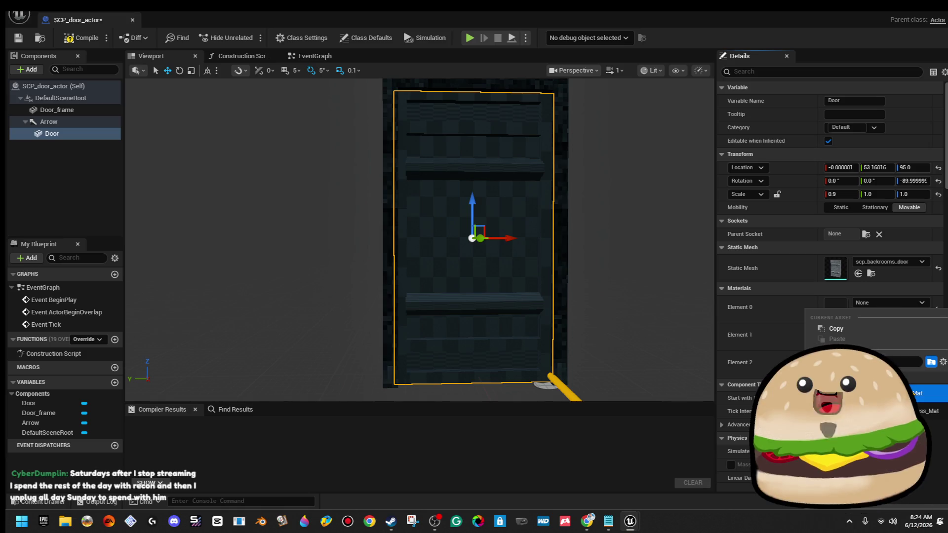
key("Return")
Set the second material slot, trying black metal grey pixel, then Bloody_gore_moving
left_click_drag(494, 260, 606, 301)
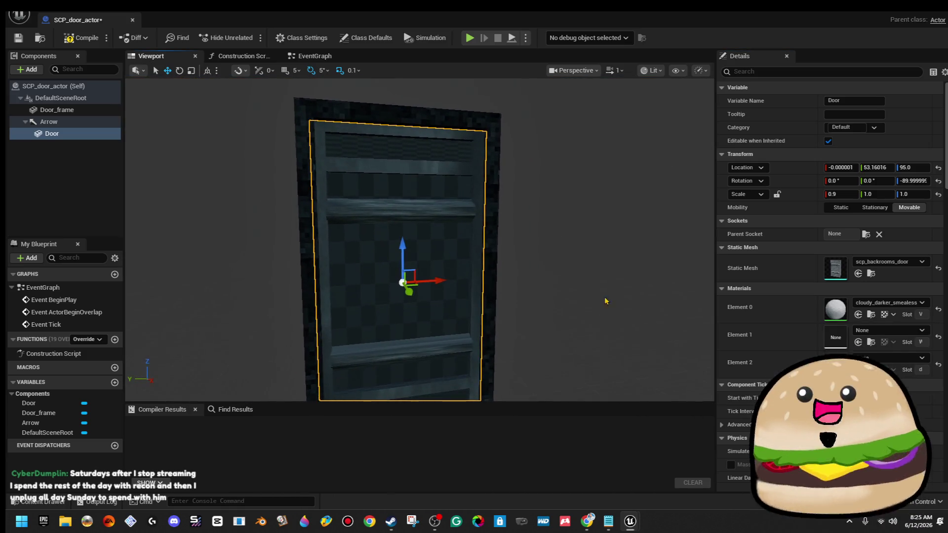
left_click(914, 337)
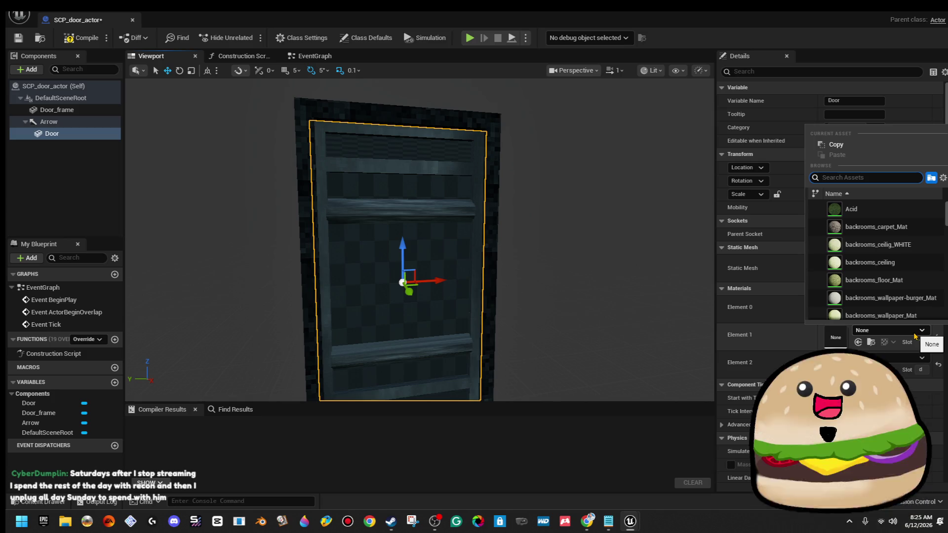
left_click(915, 336)
left_click(915, 337)
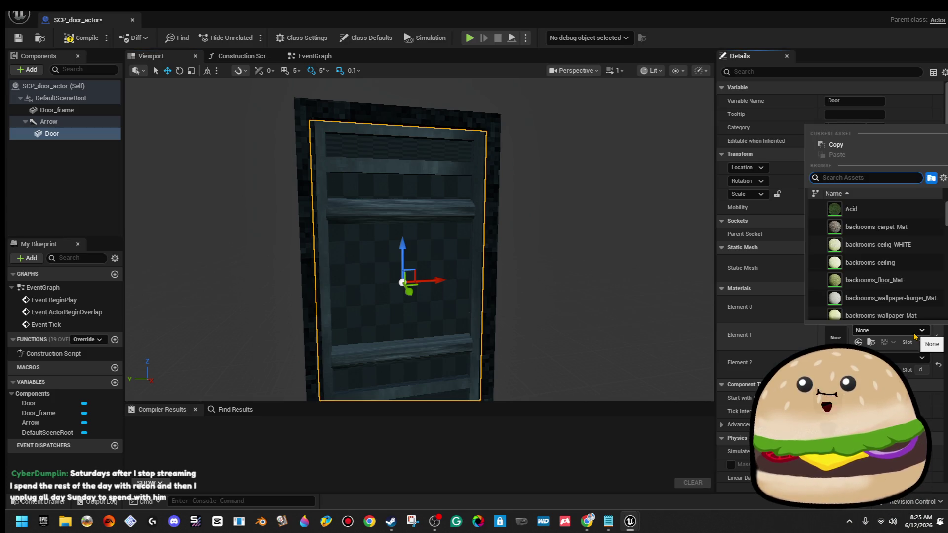
type("black")
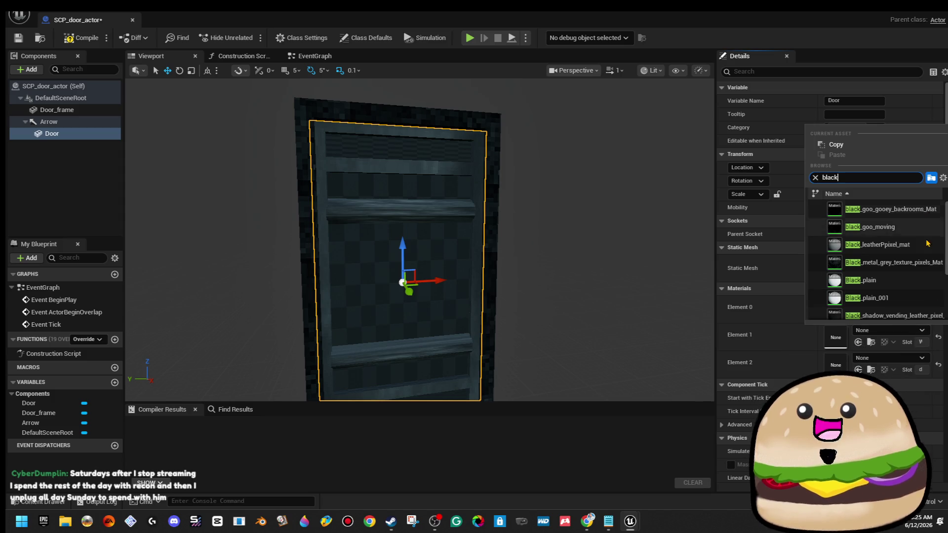
left_click(922, 265)
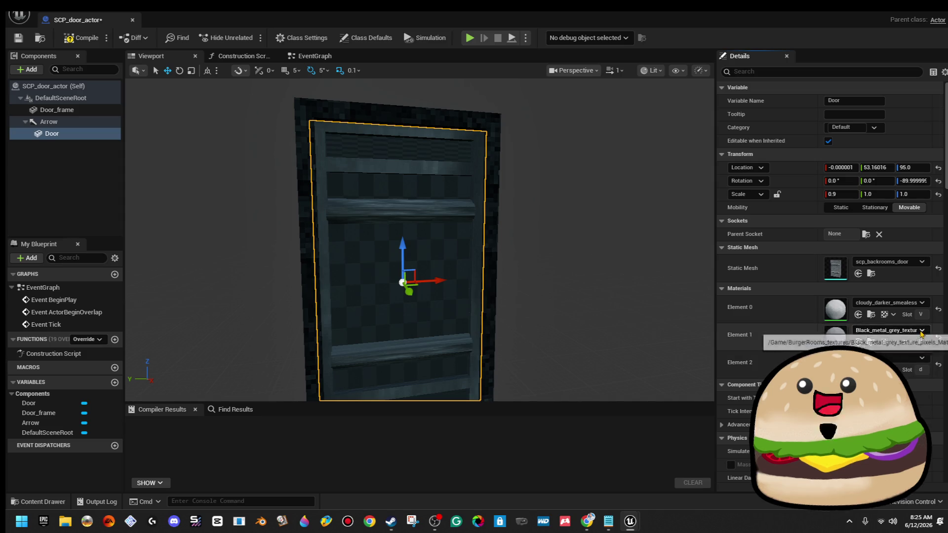
left_click(906, 331)
left_click(875, 315)
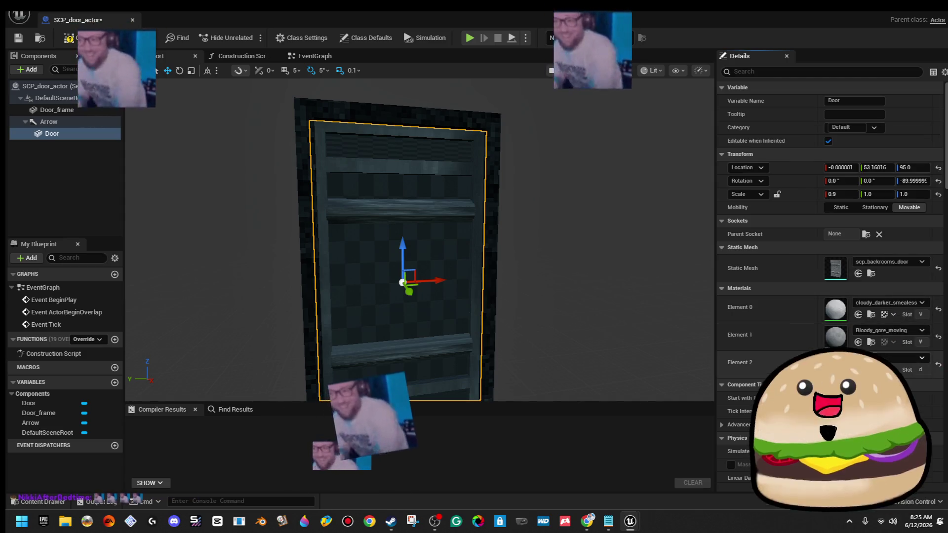
Assign black_wood_pixel_texture_Mat to the Door's Element 2 slot
left_click(907, 359)
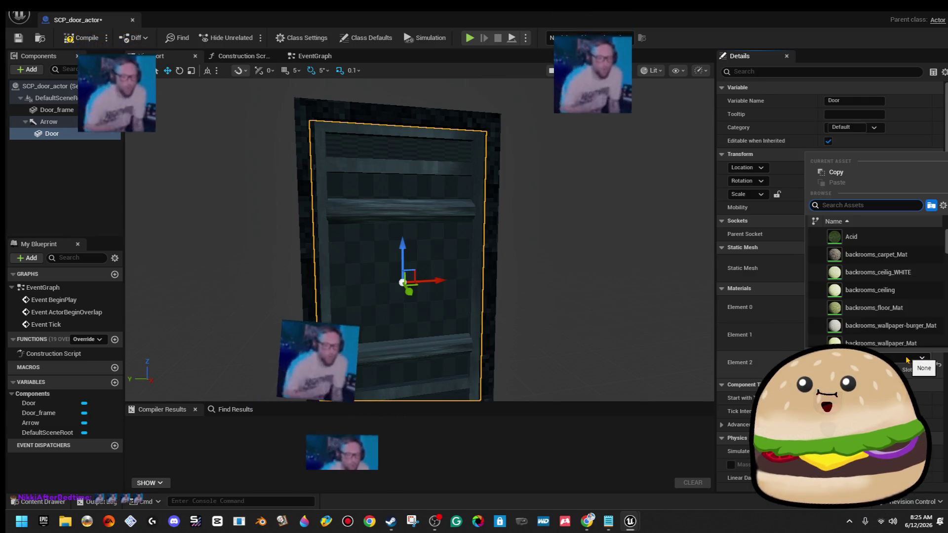
type("black")
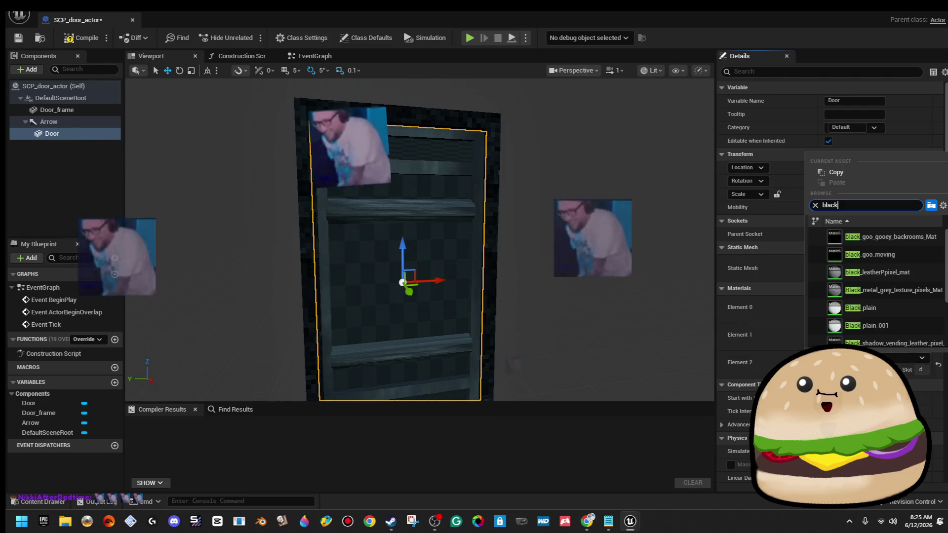
scroll(897, 316, "down", 3)
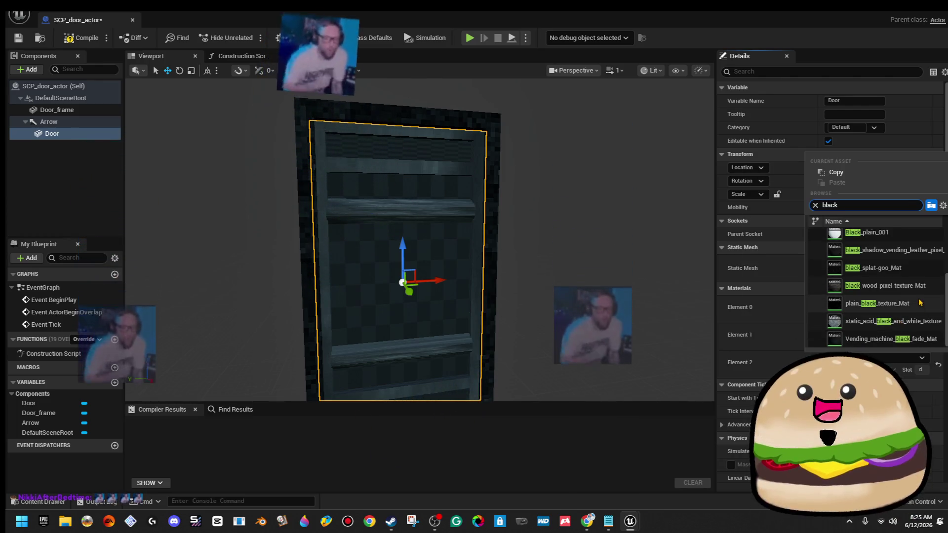
left_click(885, 285)
mouse_move(626, 273)
left_mouse_down()
mouse_move(615, 273)
mouse_move(615, 254)
mouse_move(618, 284)
mouse_move(625, 273)
mouse_move(585, 277)
mouse_move(608, 274)
mouse_move(612, 250)
mouse_move(625, 273)
left_mouse_up()
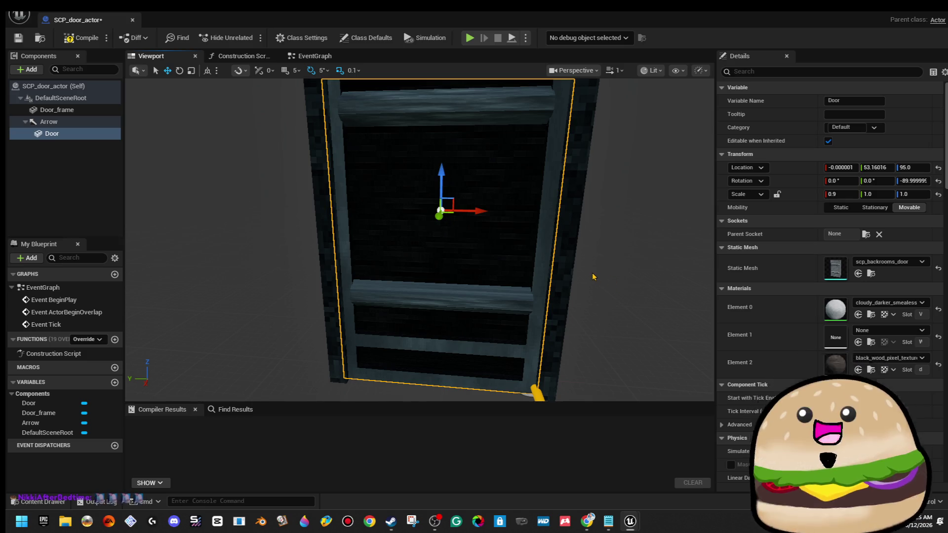
mouse_move(593, 276)
left_mouse_down()
mouse_move(587, 297)
mouse_move(595, 247)
mouse_move(593, 269)
mouse_move(523, 271)
mouse_move(588, 270)
left_mouse_up()
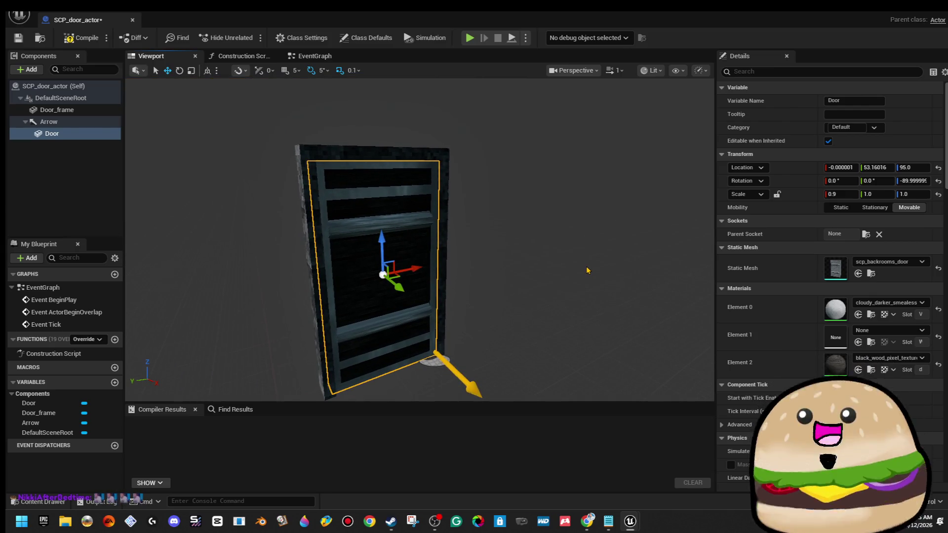
mouse_move(588, 271)
left_mouse_down()
mouse_move(529, 271)
mouse_move(588, 271)
mouse_move(556, 272)
mouse_move(596, 255)
left_mouse_up()
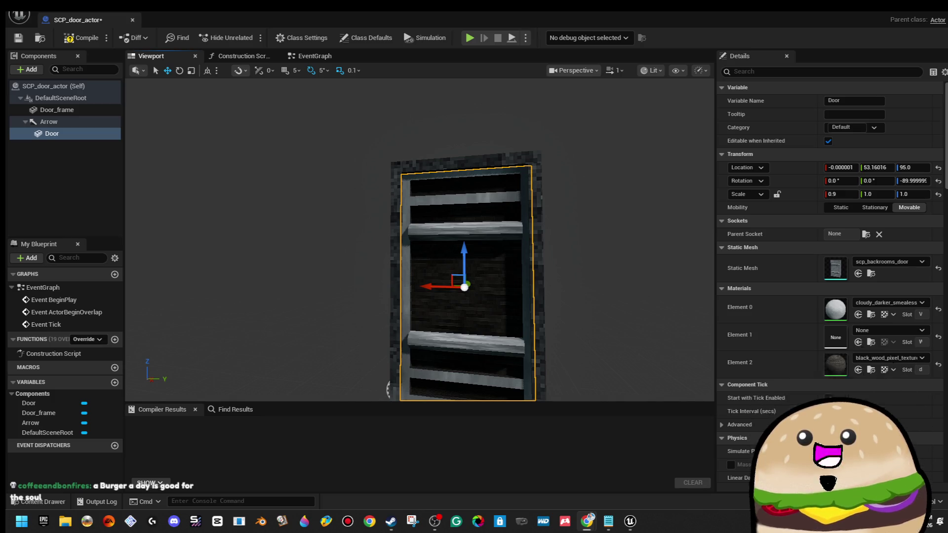
left_click_drag(534, 194, 524, 167)
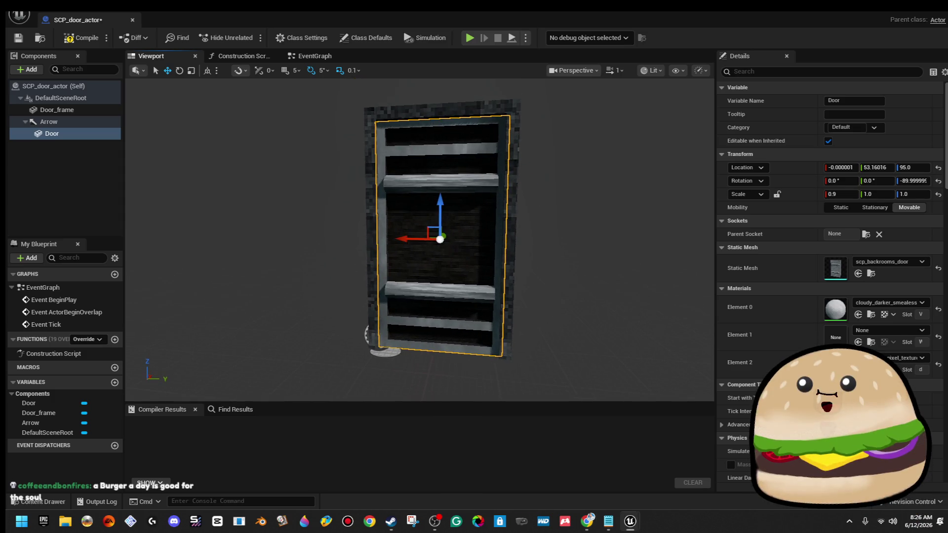
Scale Door_frame on Z to about 1.018 using finer snapping
left_click(516, 168)
key("r")
mouse_move(361, 311)
left_mouse_down()
mouse_move(360, 292)
mouse_move(360, 351)
left_mouse_up()
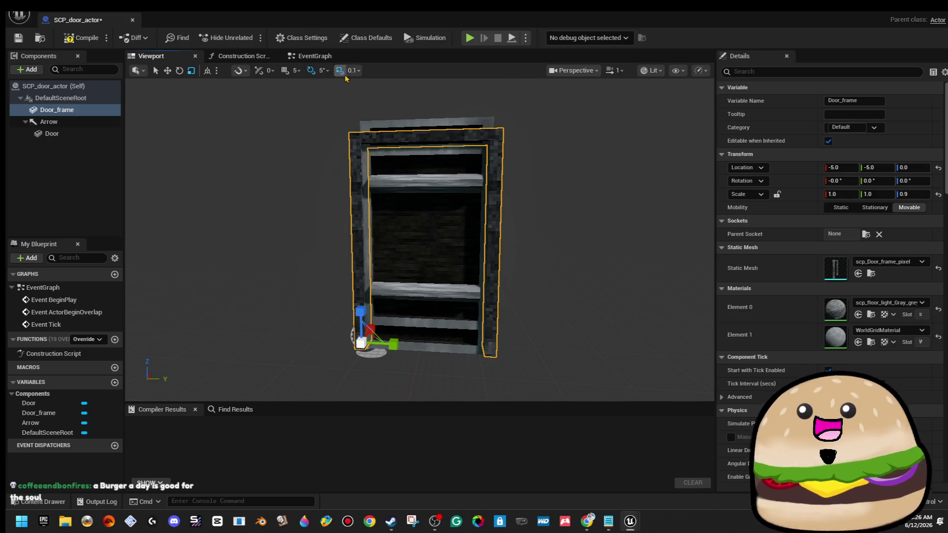
left_click(296, 71)
left_click(287, 77)
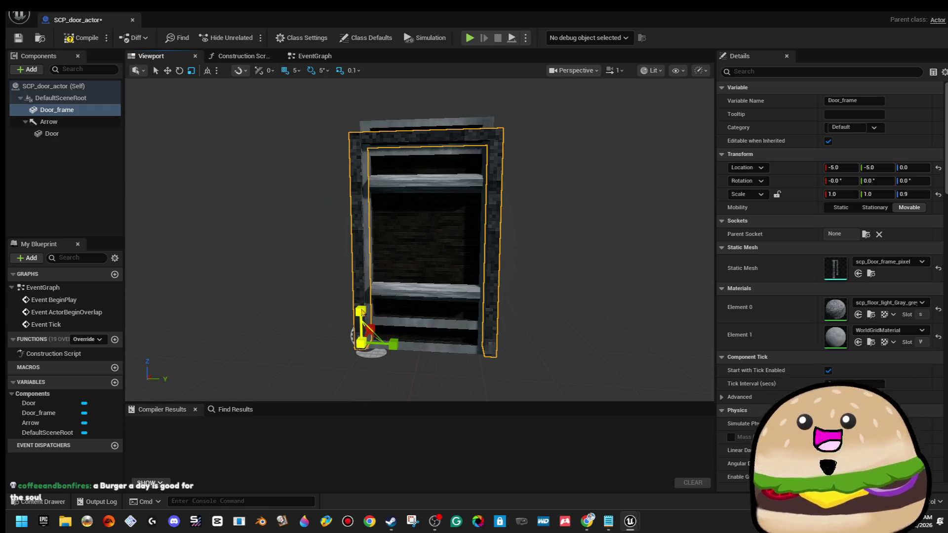
left_click_drag(361, 311, 361, 291)
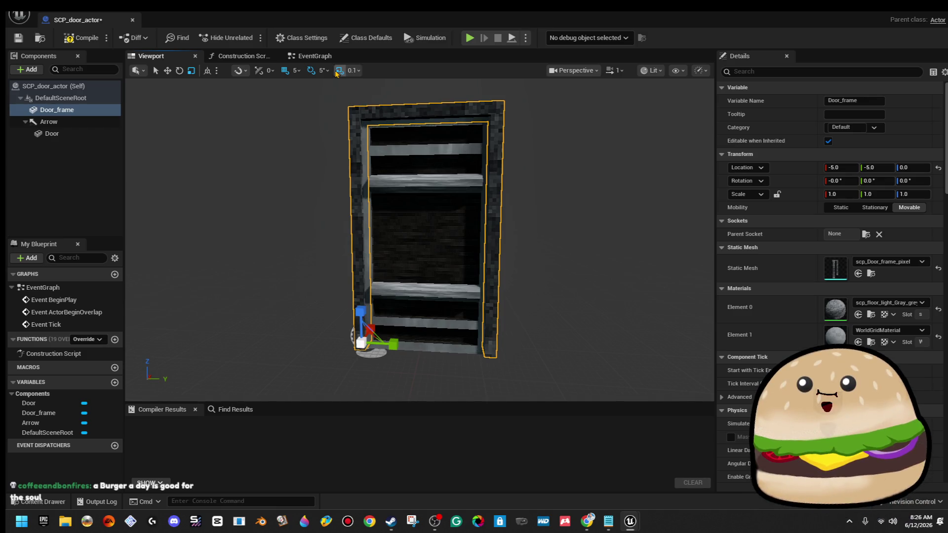
mouse_move(361, 311)
left_mouse_down()
mouse_move(361, 276)
mouse_move(361, 311)
left_mouse_up()
left_click(421, 246)
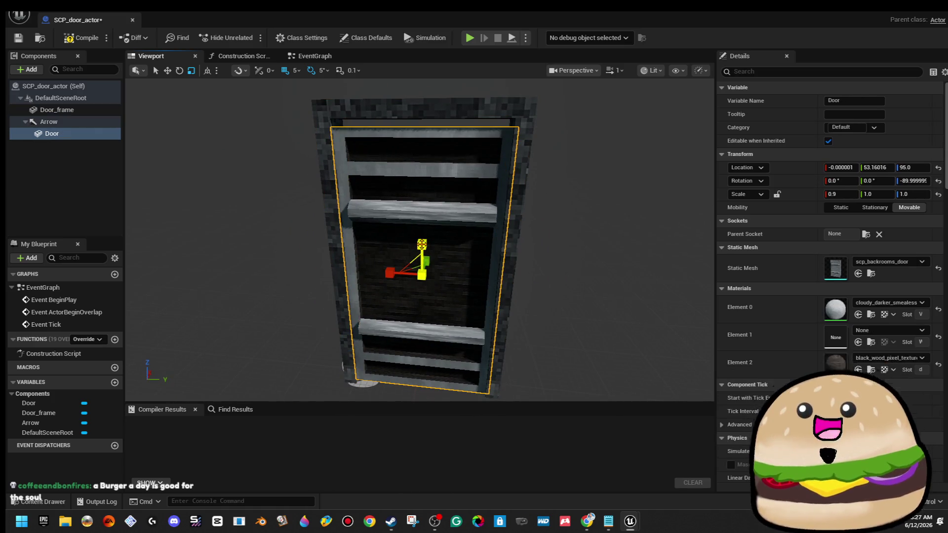
Nudge the door's Z scale, then raise it to Z 100 and lower it back to about Z 95
left_click_drag(914, 194, 914, 194)
key("w")
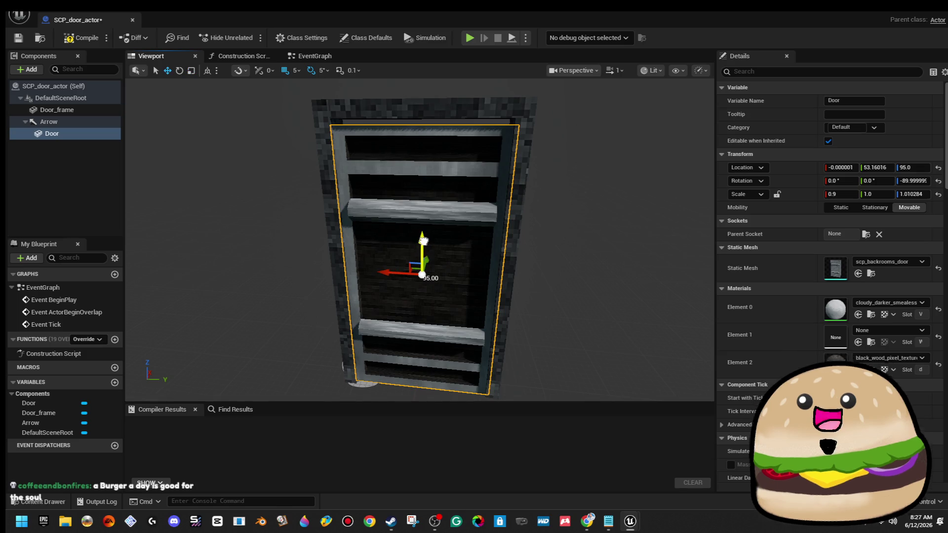
left_click_drag(424, 241, 424, 238)
scroll(425, 234, "up", 5)
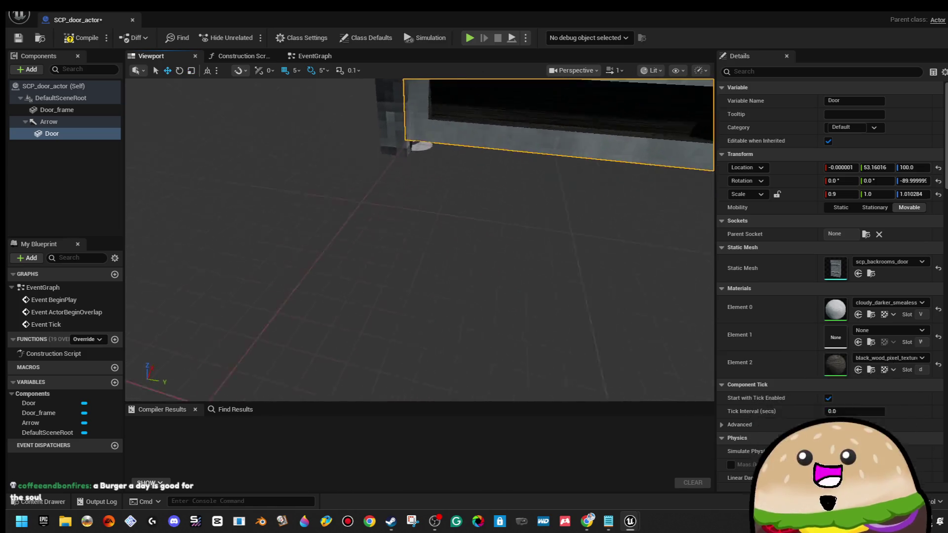
scroll(425, 238, "down", 5)
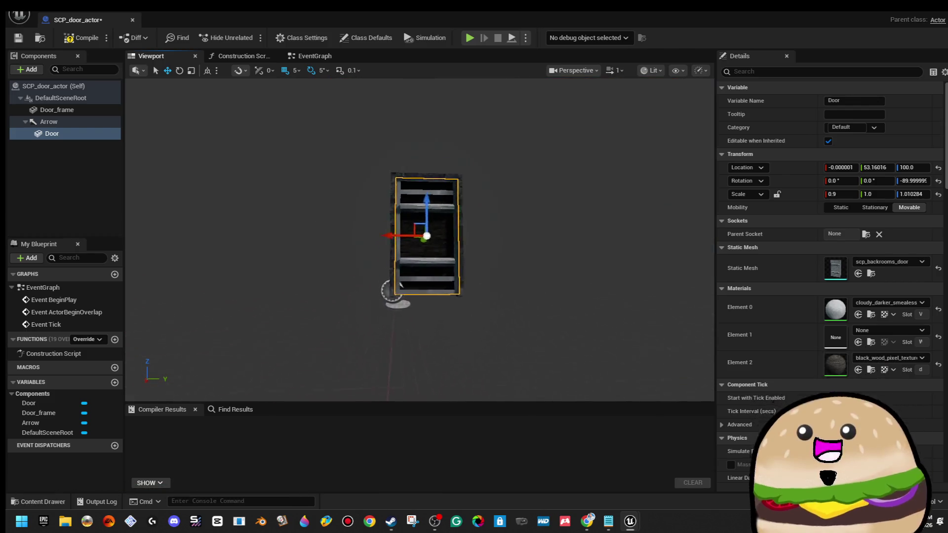
left_click_drag(433, 209, 435, 214)
Rescale the door along Z to about 1.05 so it fits the frame height
key("r")
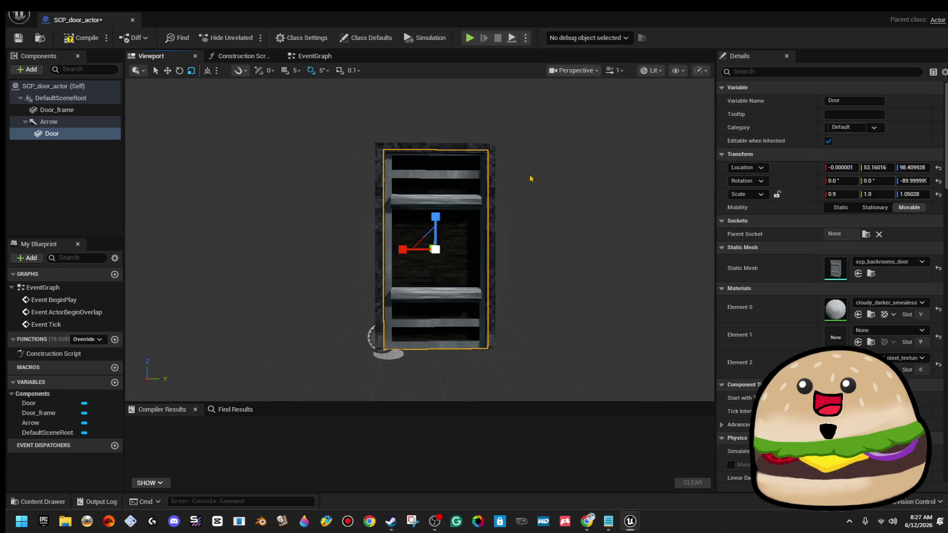
left_click_drag(531, 179, 531, 168)
mouse_move(428, 257)
left_mouse_down()
mouse_move(428, 217)
mouse_move(439, 241)
left_mouse_up()
mouse_move(434, 280)
left_mouse_down()
mouse_move(434, 247)
mouse_move(425, 276)
mouse_move(420, 266)
mouse_move(435, 252)
left_mouse_up()
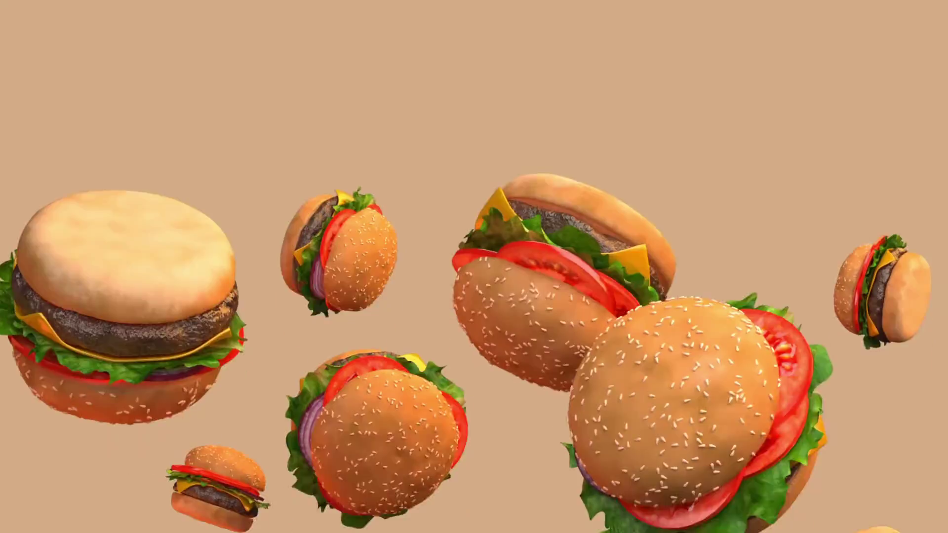
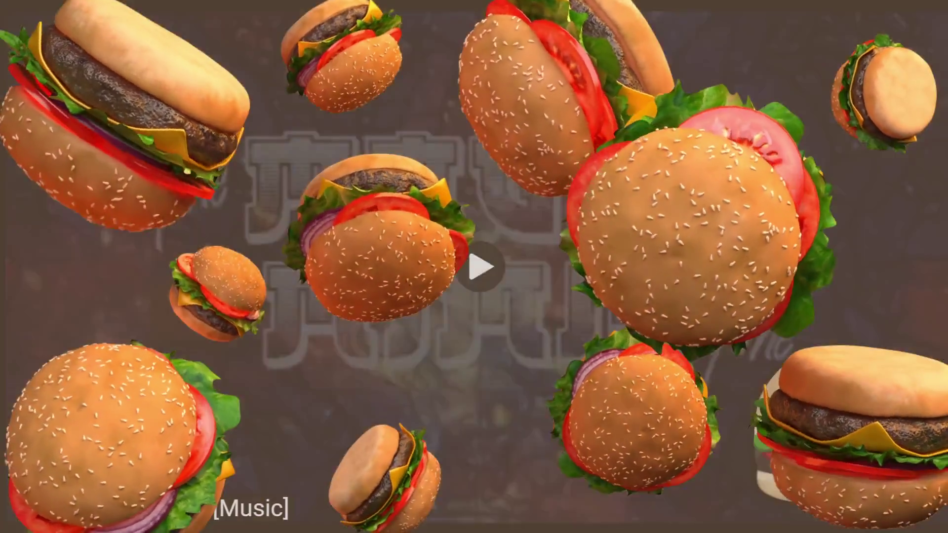
Pause the intro video, rewind it to 0:00 and play it again from the start
key("space")
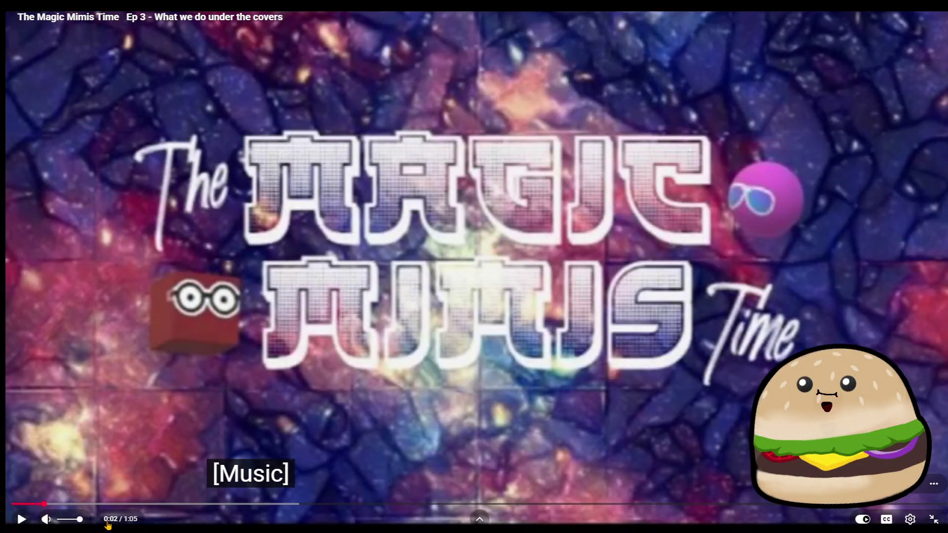
left_click_drag(34, 508, 6, 503)
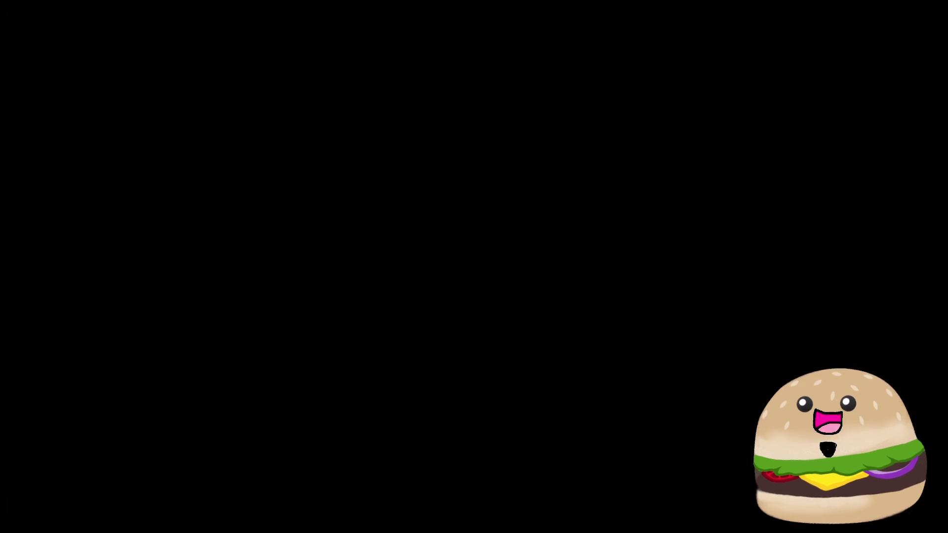
key("space")
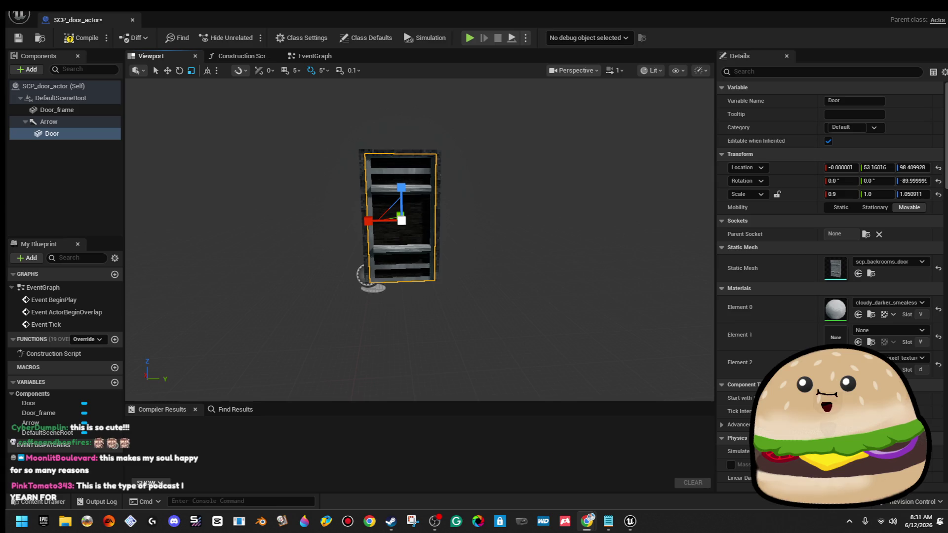
Nudge the Door slightly left and down so it sits inside the Door_frame
scroll(486, 201, "up", 5)
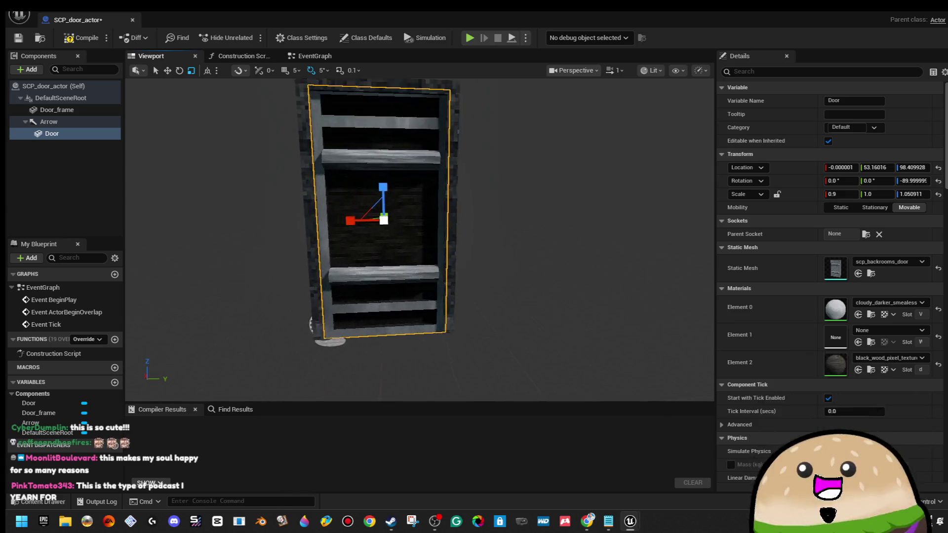
left_click_drag(474, 202, 486, 201)
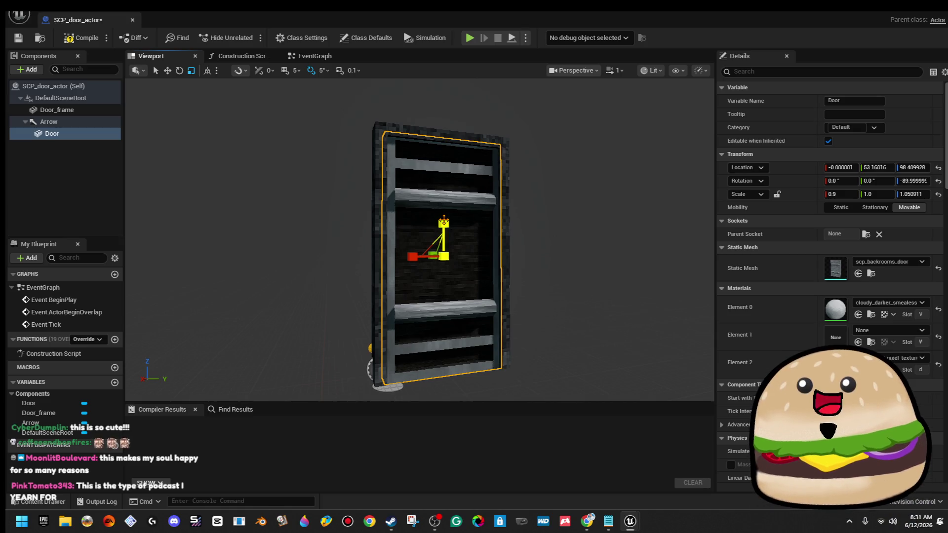
left_click_drag(444, 222, 444, 222)
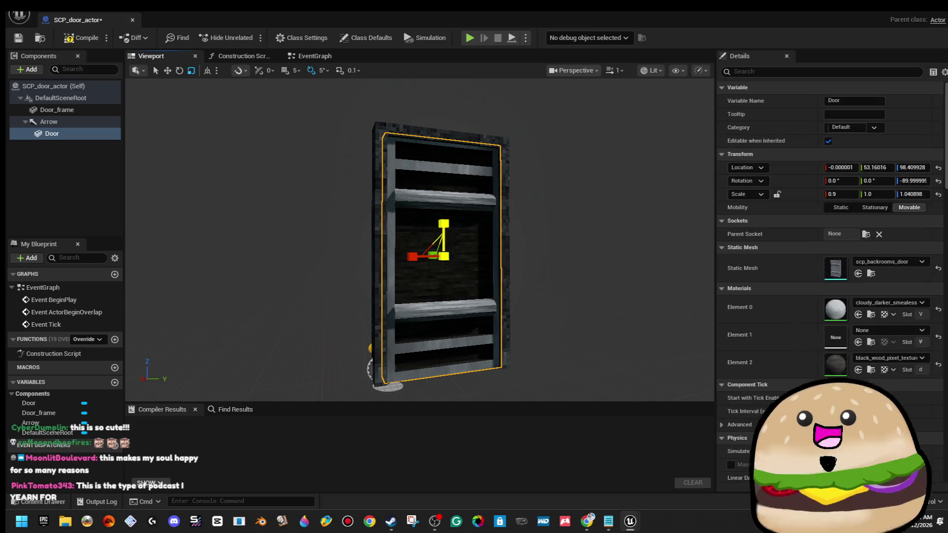
scroll(420, 239, "up", 5)
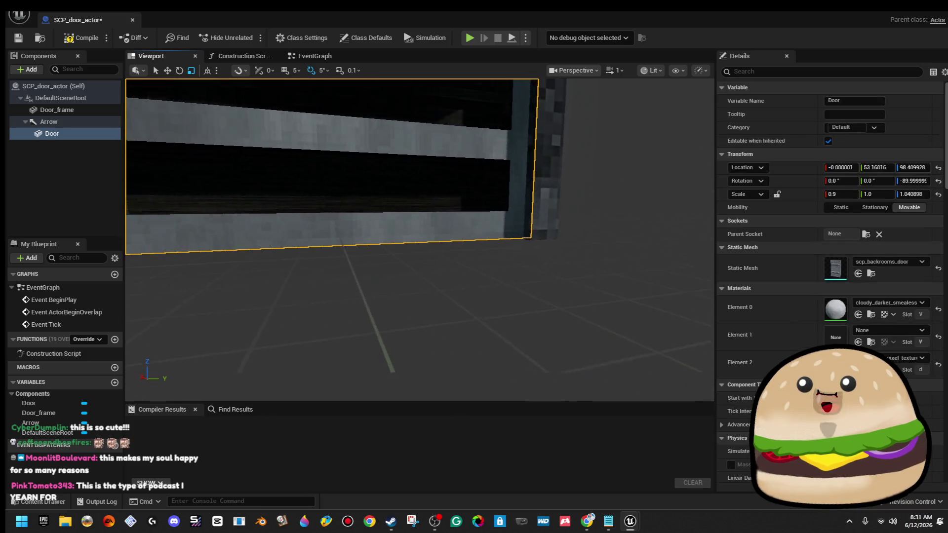
scroll(419, 240, "down", 5)
key("f")
scroll(419, 240, "up", 5)
left_click_drag(355, 385, 345, 393)
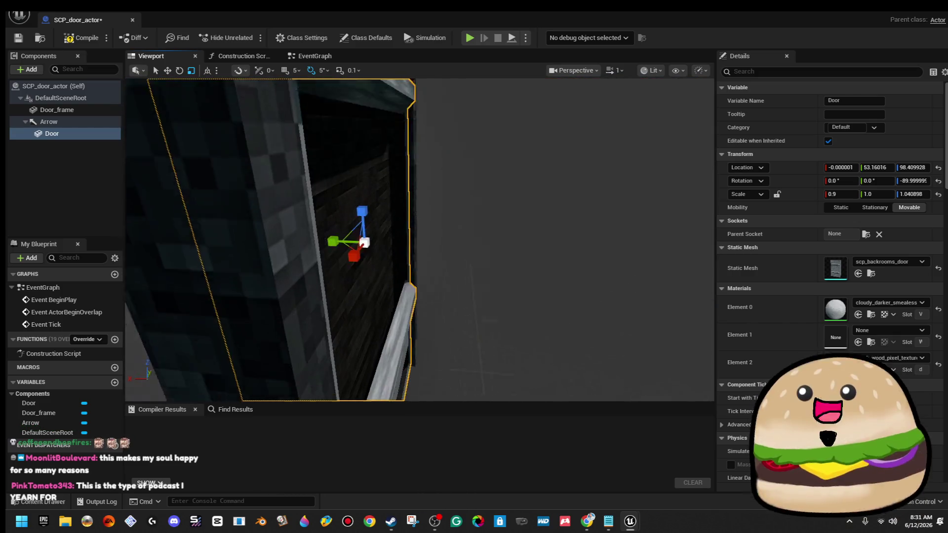
scroll(420, 239, "down", 3)
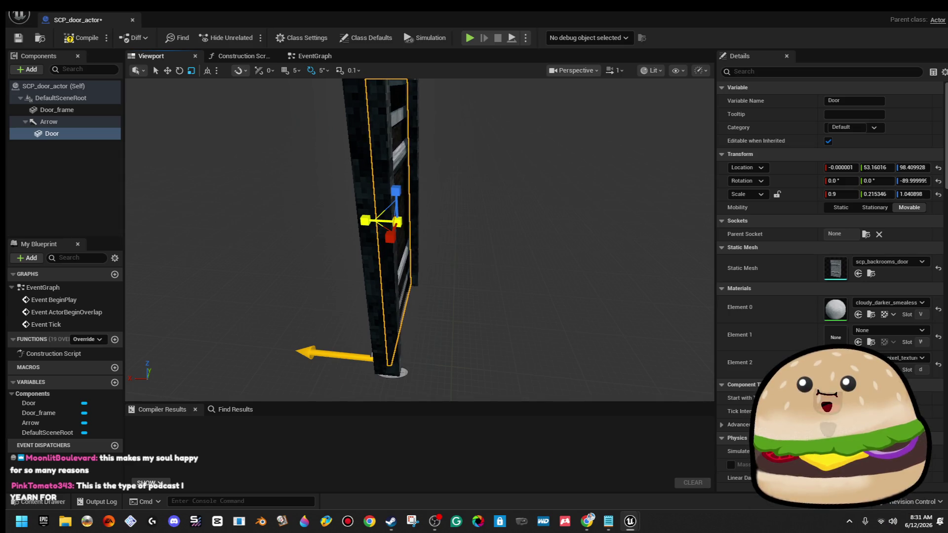
left_click_drag(345, 393, 289, 393)
left_click_drag(367, 291, 364, 292)
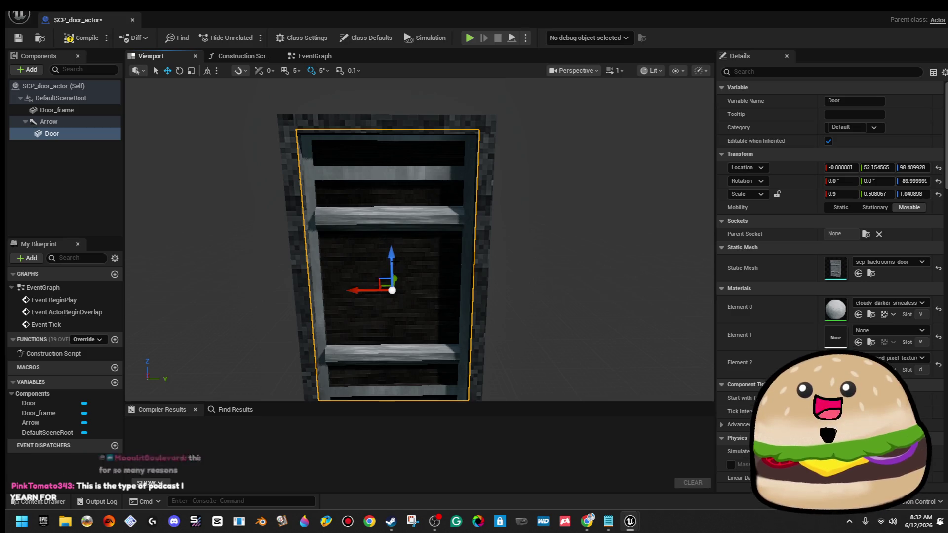
mouse_move(392, 258)
left_mouse_down()
mouse_move(410, 276)
mouse_move(420, 247)
mouse_move(445, 237)
mouse_move(434, 232)
mouse_move(420, 242)
mouse_move(425, 234)
mouse_move(424, 273)
left_mouse_up()
Scale the Door down to about 0.88, 0.51, 1.02 so it fits the frame opening
key("r")
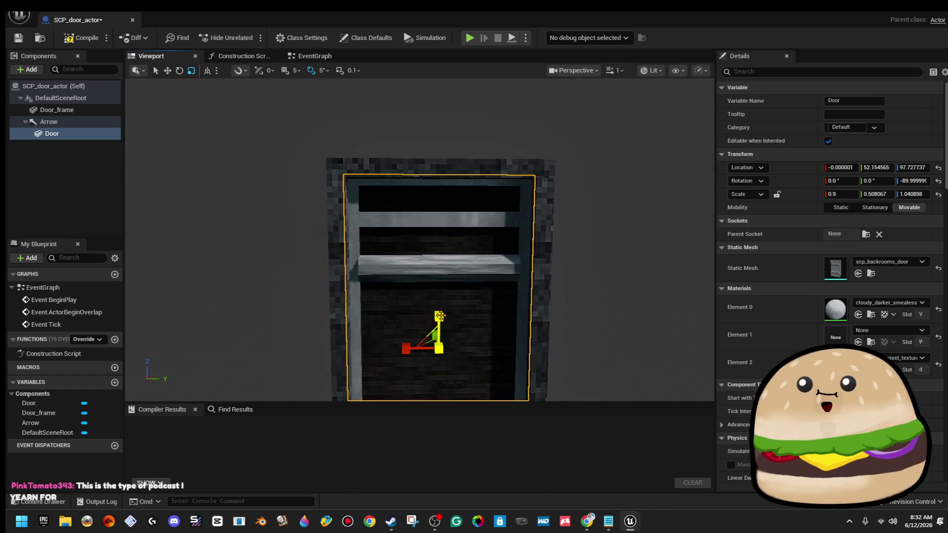
left_click_drag(439, 316, 439, 319)
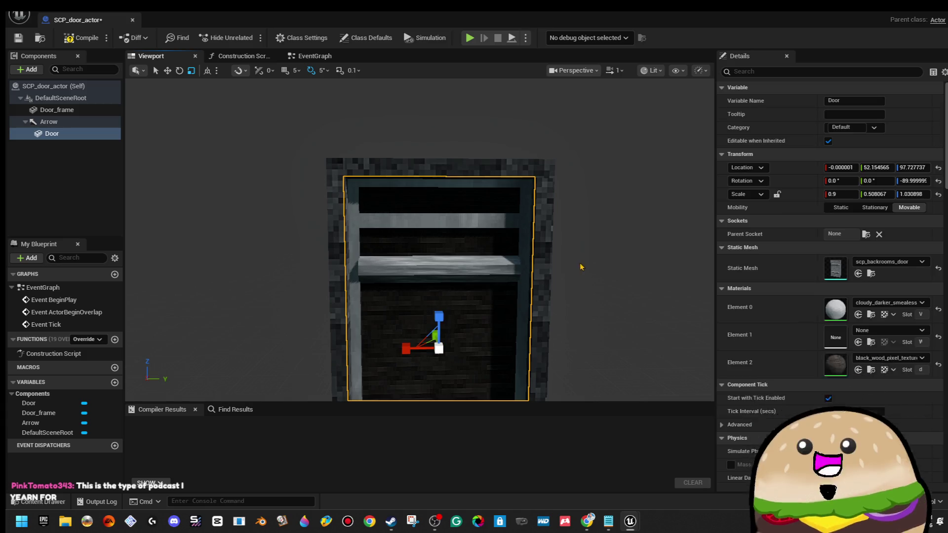
mouse_move(494, 247)
left_mouse_down()
mouse_move(459, 217)
mouse_move(484, 227)
mouse_move(514, 208)
mouse_move(517, 247)
left_mouse_up()
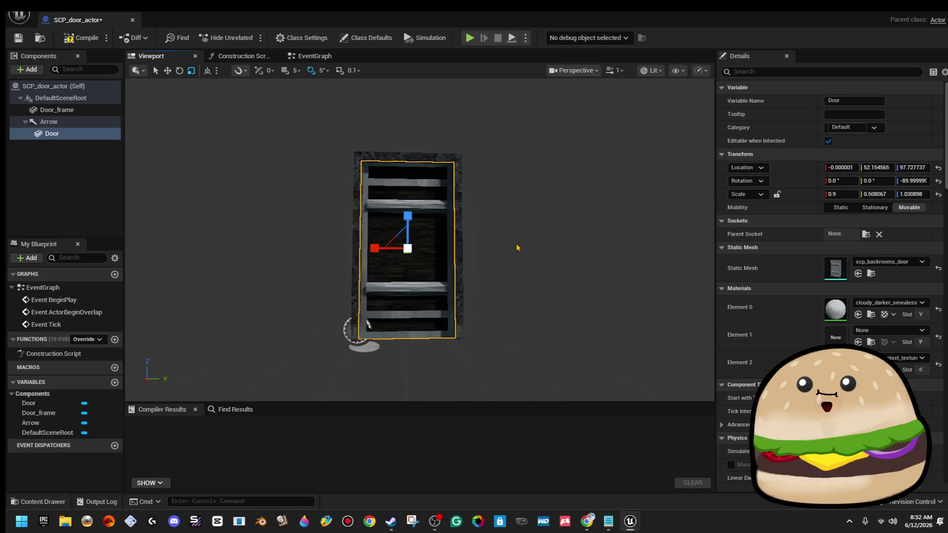
left_click(466, 214)
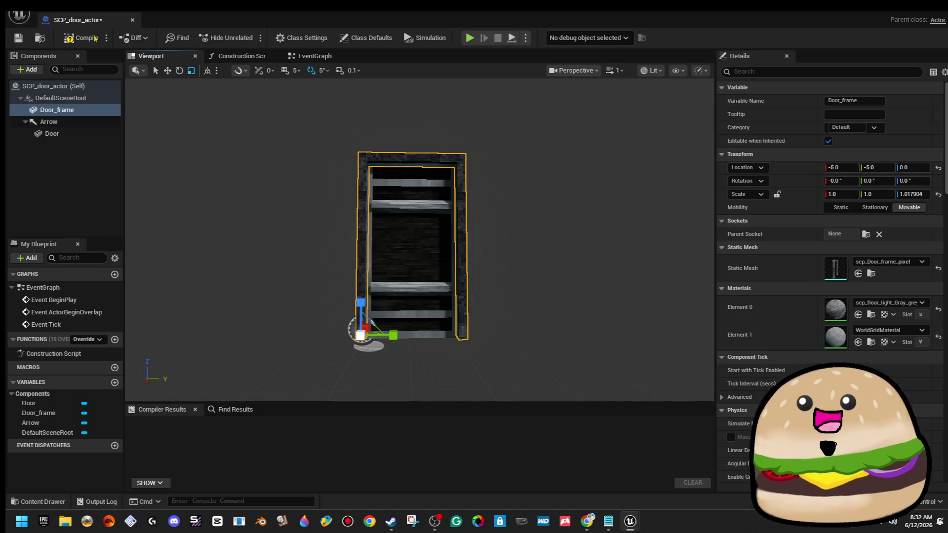
scroll(401, 223, "up", 5)
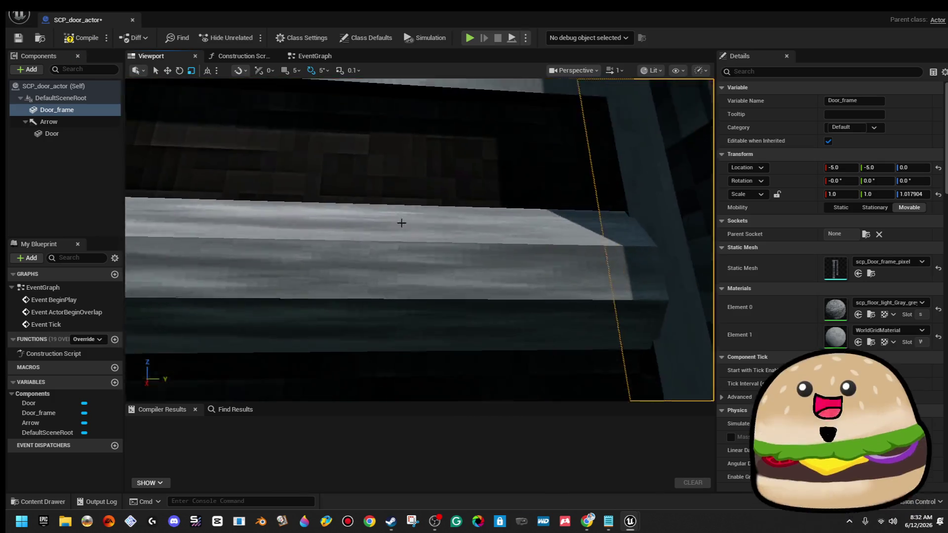
left_click(52, 133)
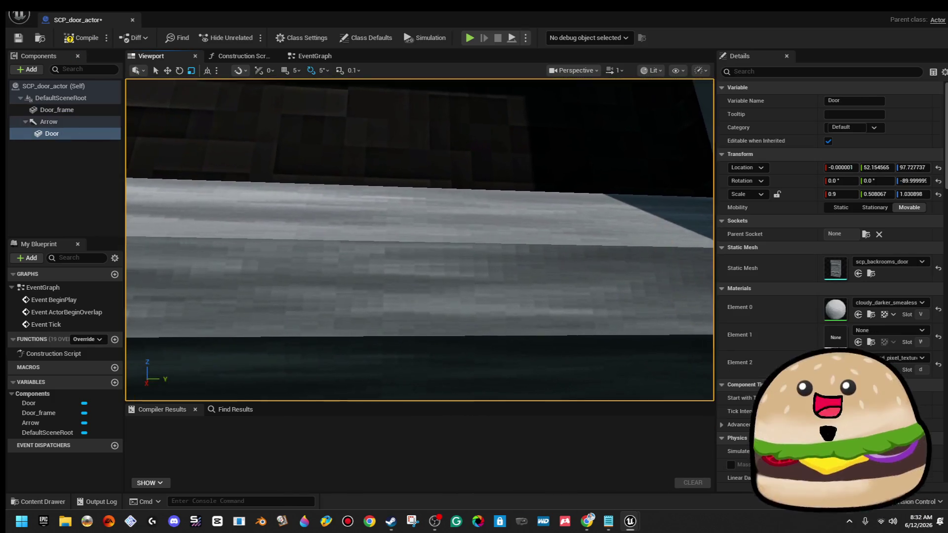
key("f")
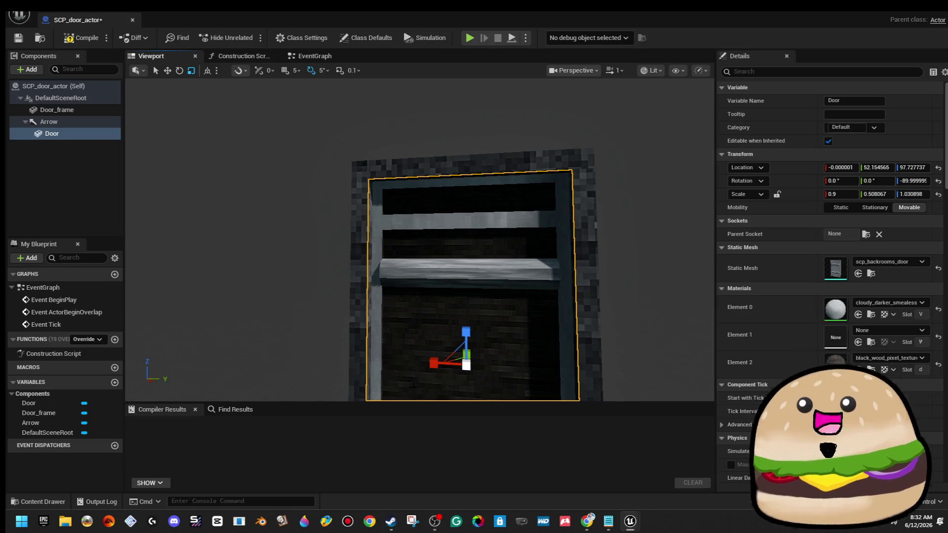
left_click_drag(434, 364, 432, 364)
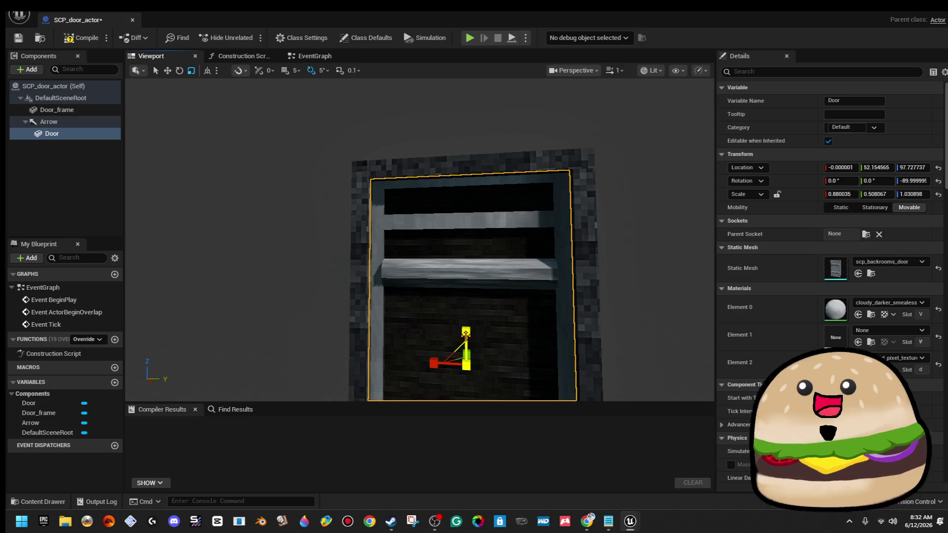
left_click_drag(466, 334, 466, 336)
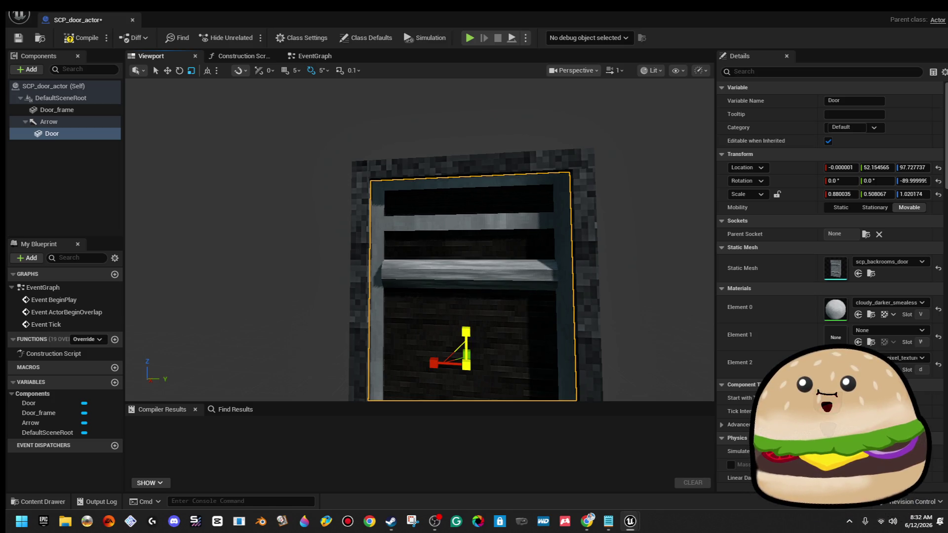
Frame the whole Door_frame to check the fit, then reselect the Door
left_click(578, 181)
key("f")
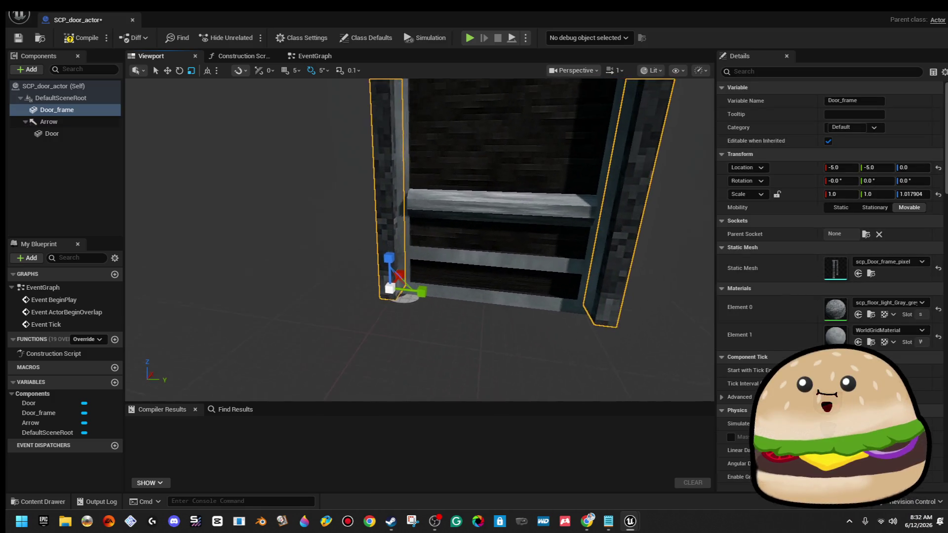
key("f")
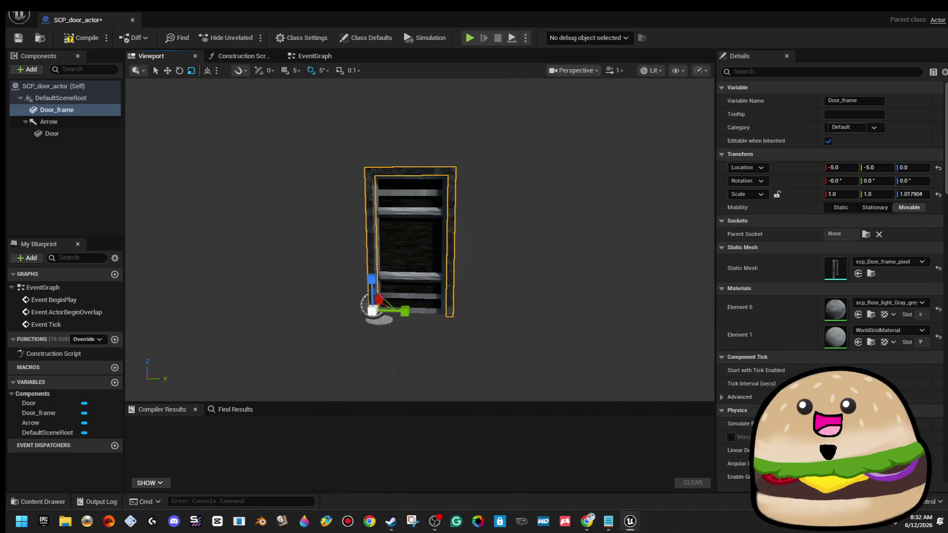
scroll(640, 182, "up", 3)
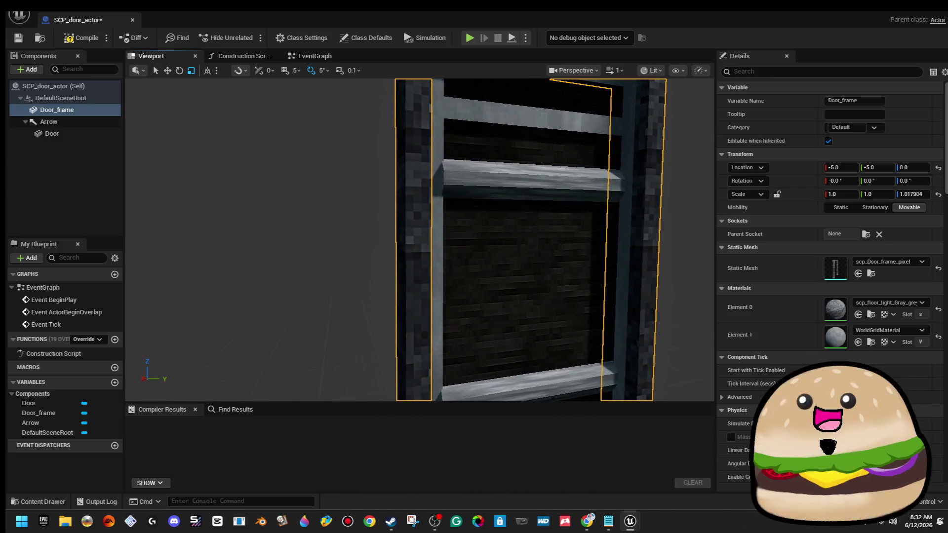
scroll(641, 181, "up", 3)
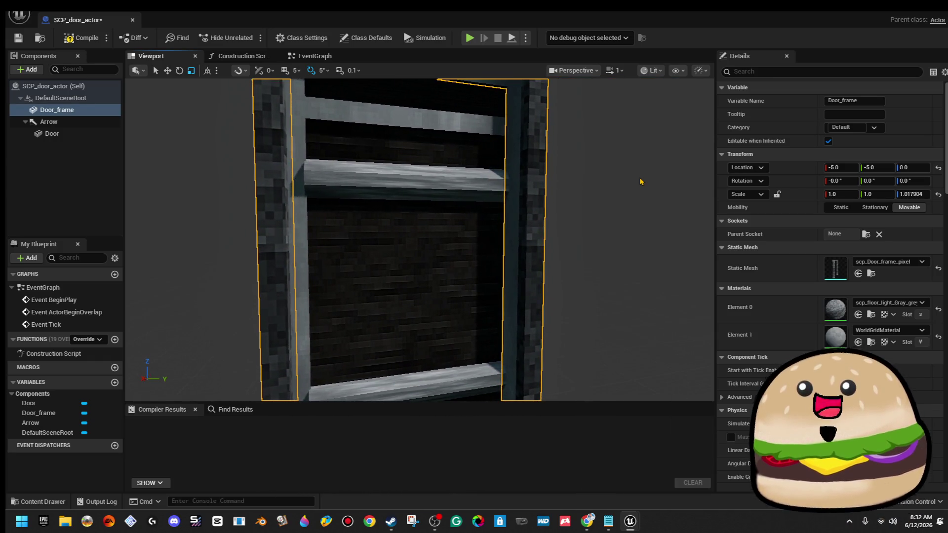
left_click(52, 133)
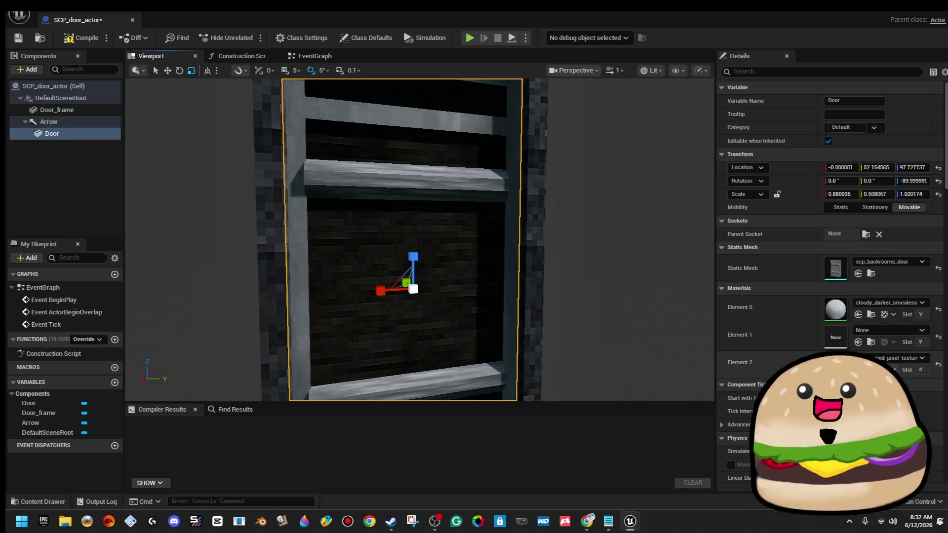
Assign scp_floor_light_Gray_grey_Mat to the Door's Element 2 and compare it against the Door_frame
left_click(895, 358)
type("scp floor")
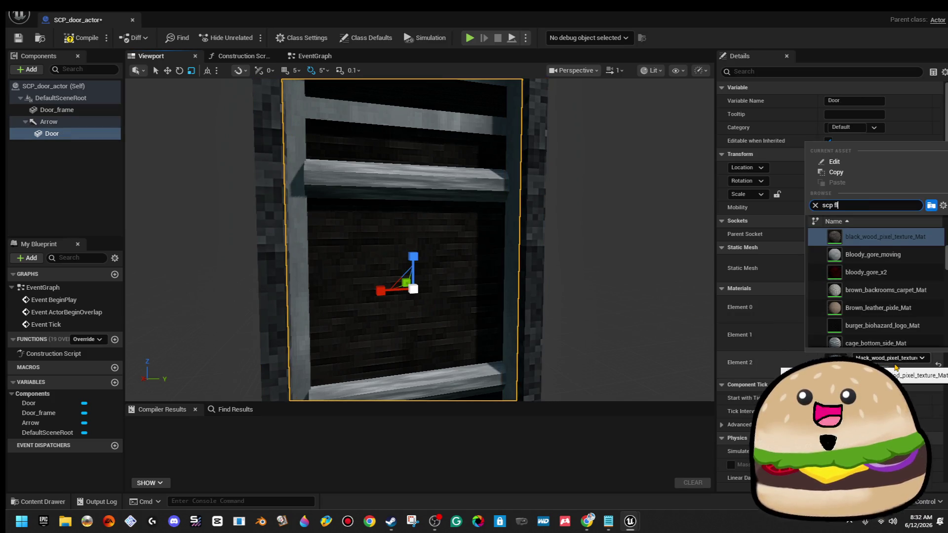
left_click(886, 237)
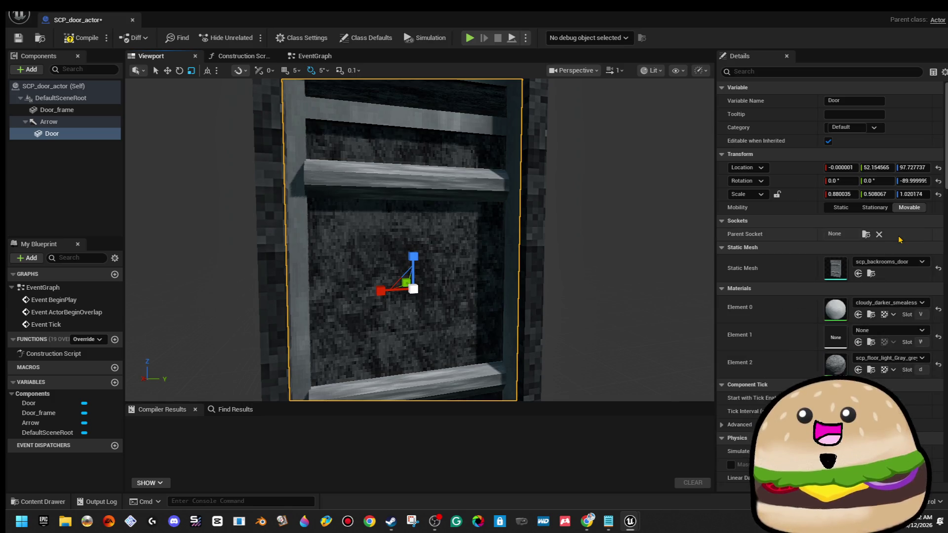
left_click(535, 253)
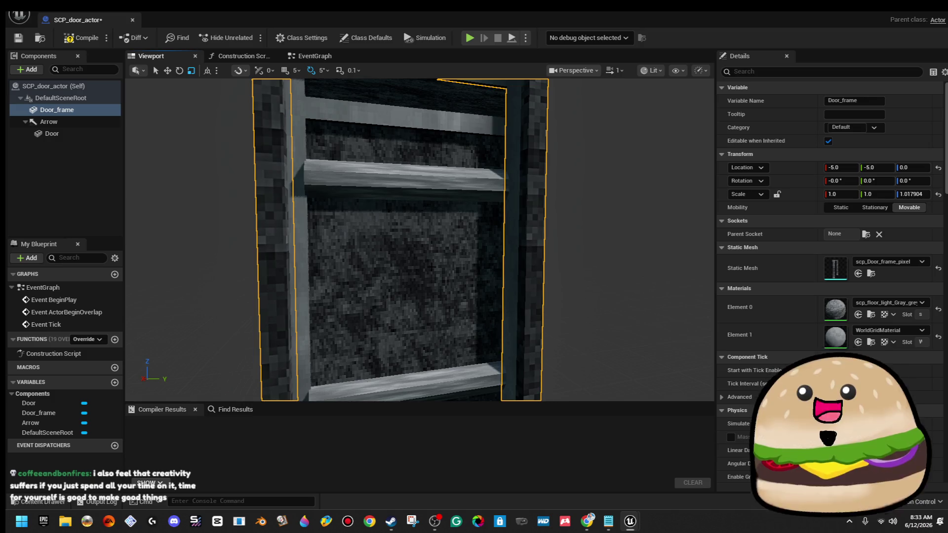
left_click(431, 267)
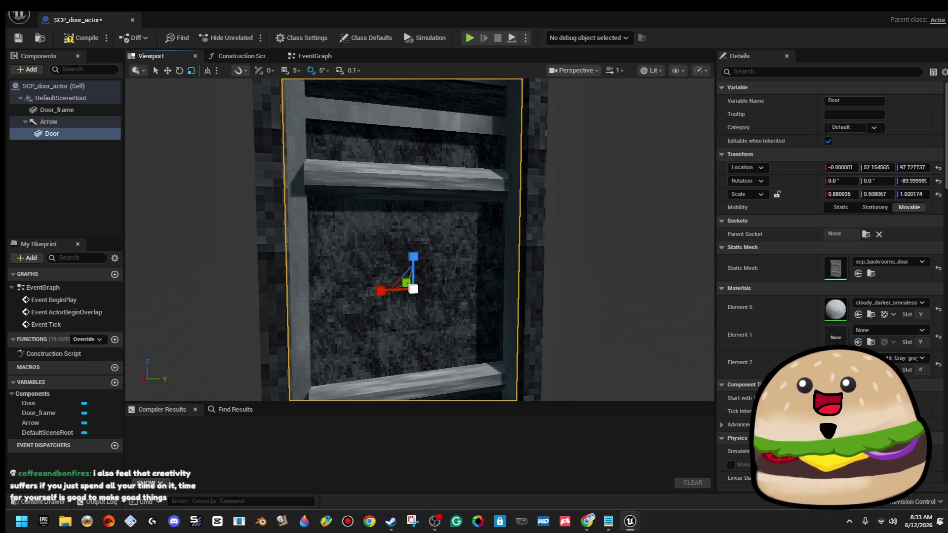
scroll(476, 254, "down", 5)
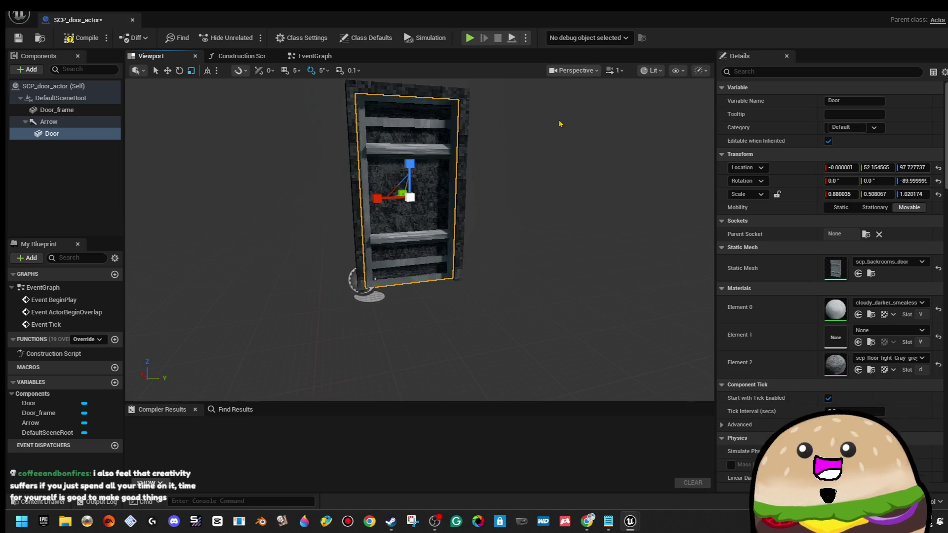
Check the Door in the viewport, then compile and close the SCP_door_actor Blueprint
double_click(538, 22)
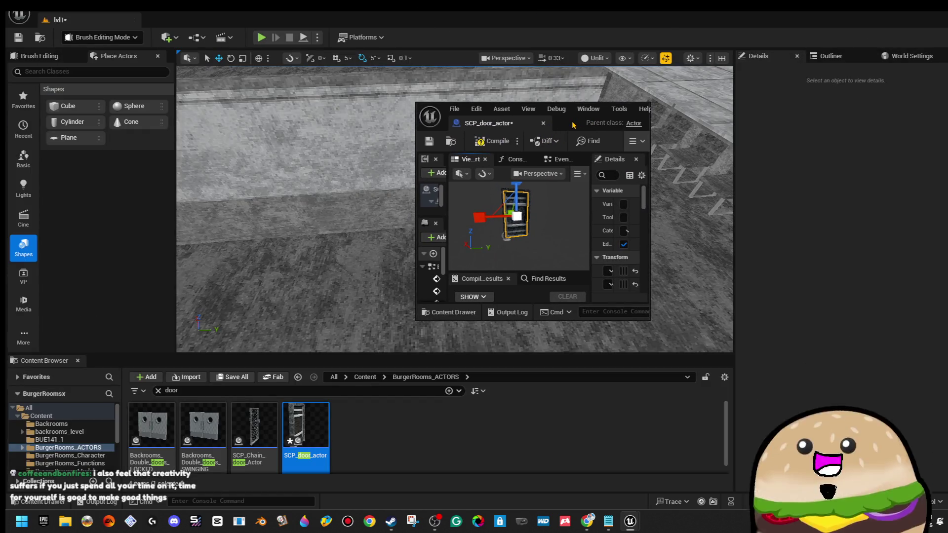
double_click(573, 124)
scroll(409, 175, "up", 5)
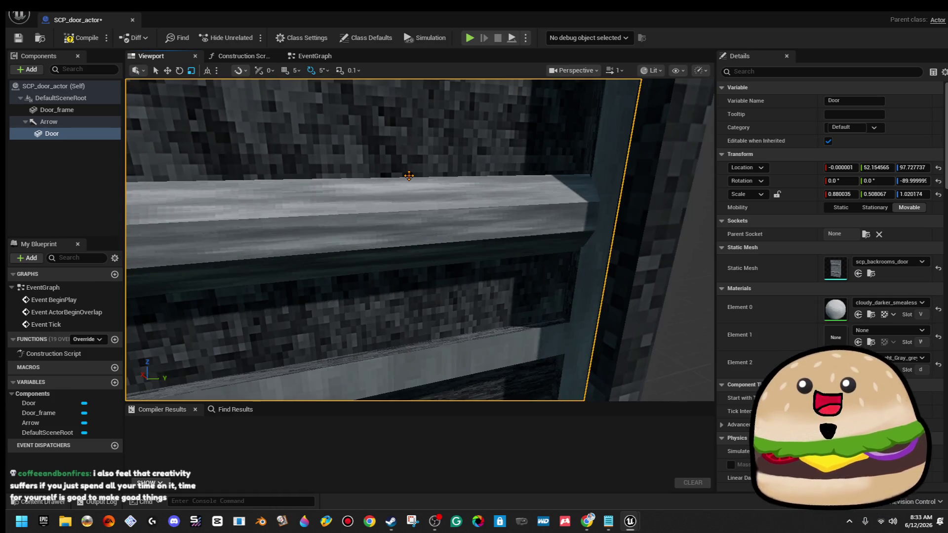
key("f")
left_click_drag(409, 176, 411, 218)
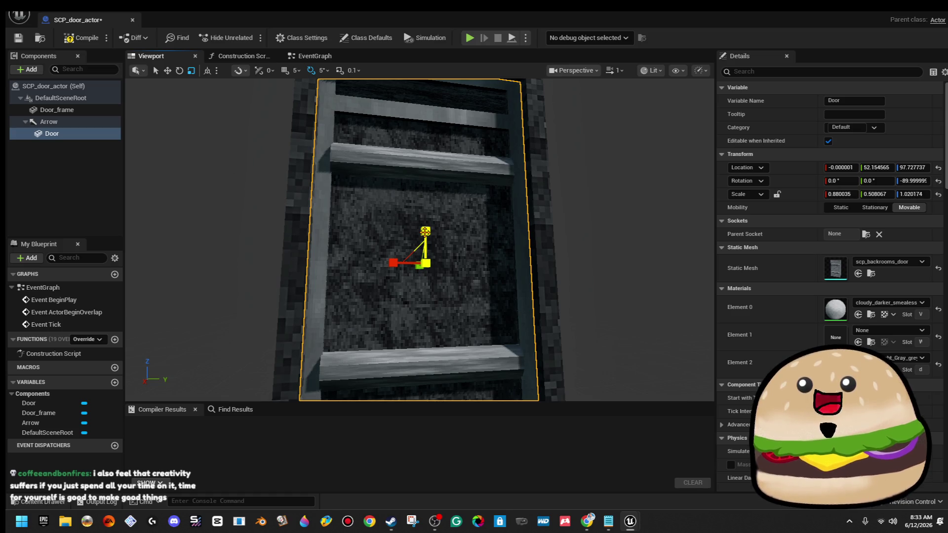
left_click_drag(426, 231, 425, 297)
left_click(82, 38)
left_click(17, 38)
Back in the level editor, filter the Content folder for 'scp door'
left_click(133, 20)
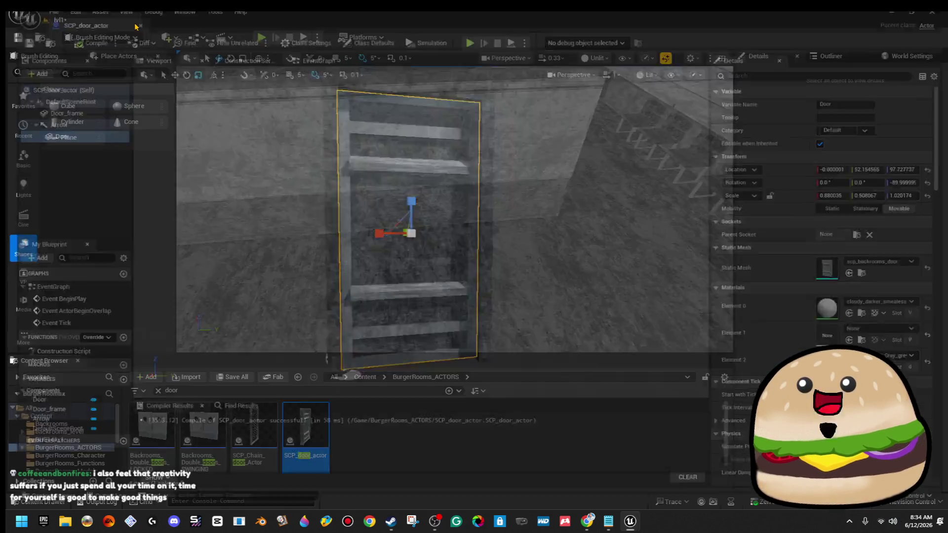
left_click_drag(425, 247, 425, 301)
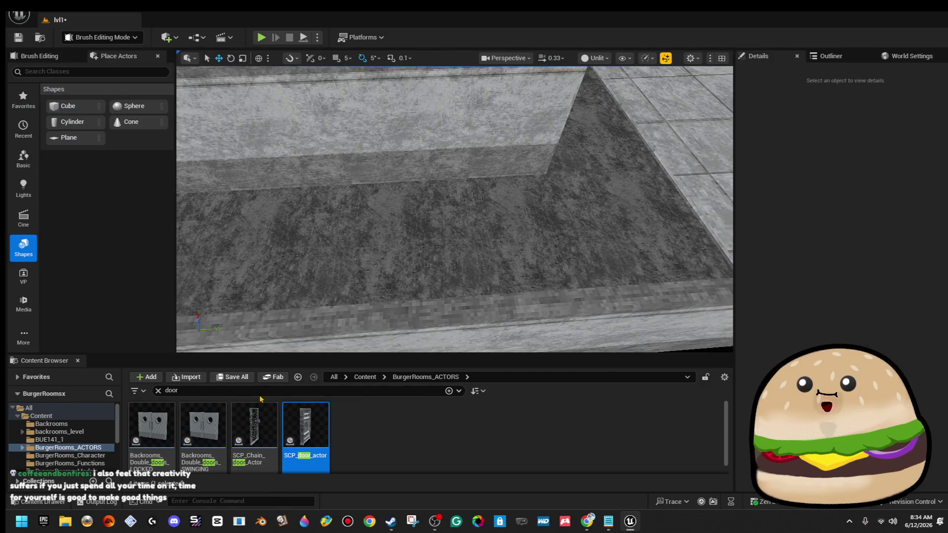
left_click(365, 377)
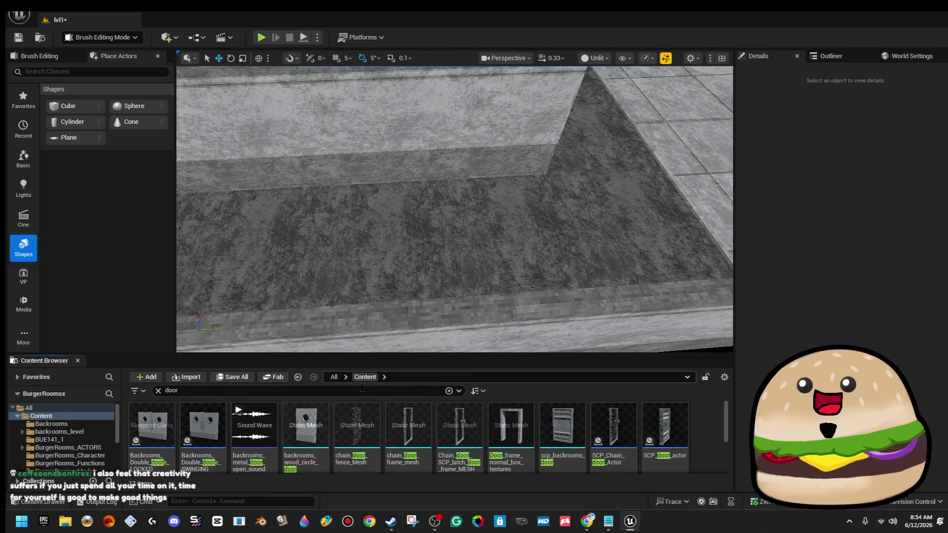
left_click(357, 390)
type("scp")
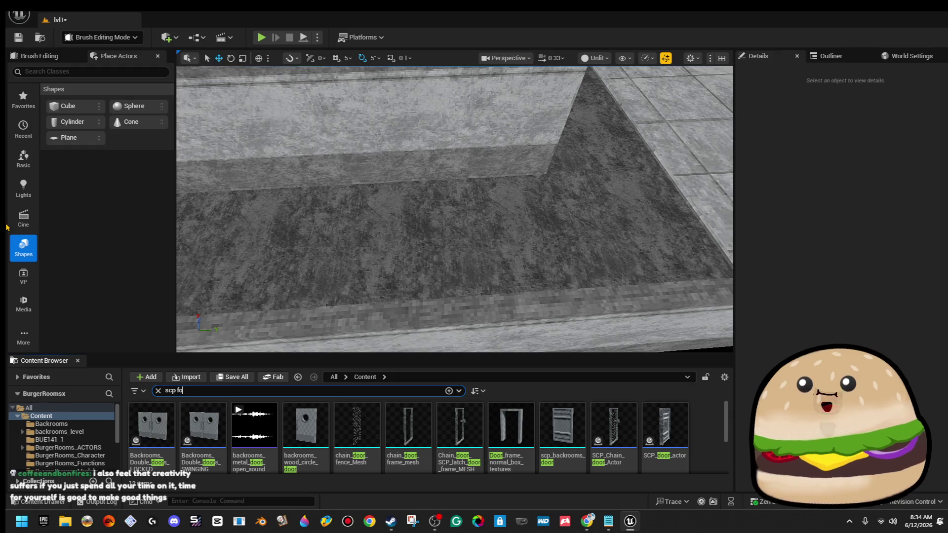
type(" door")
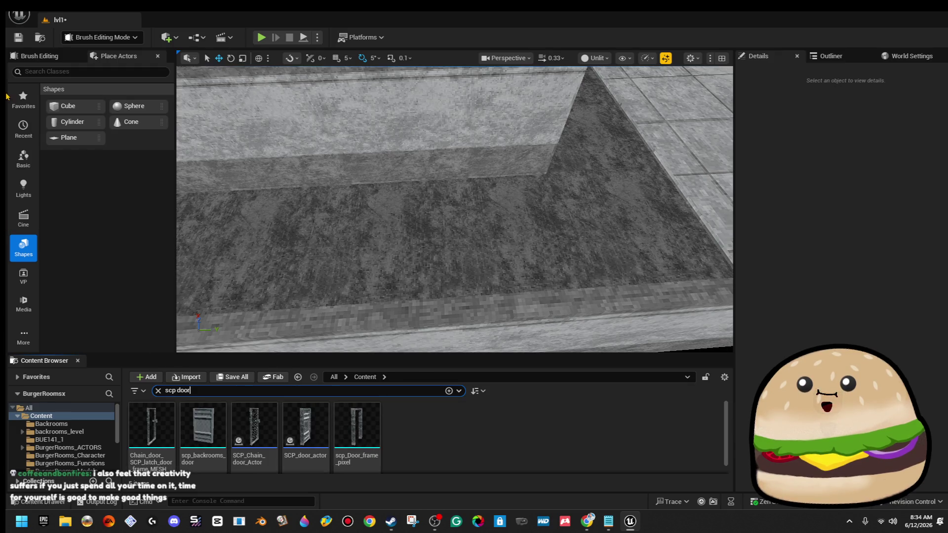
Open the Test_SCP_Models_and_actors_LVL level, saving pending changes
left_click(19, 15)
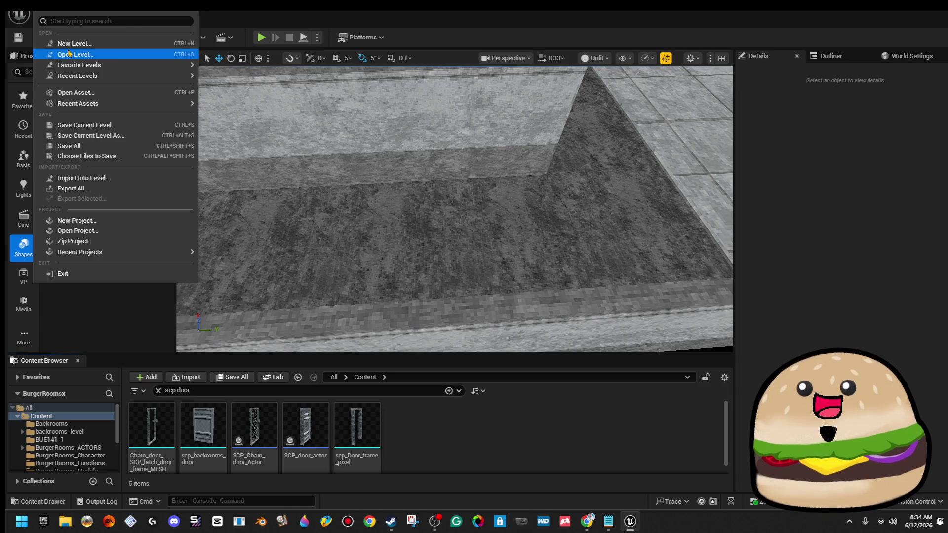
left_click(69, 54)
left_click(703, 410)
left_click(524, 376)
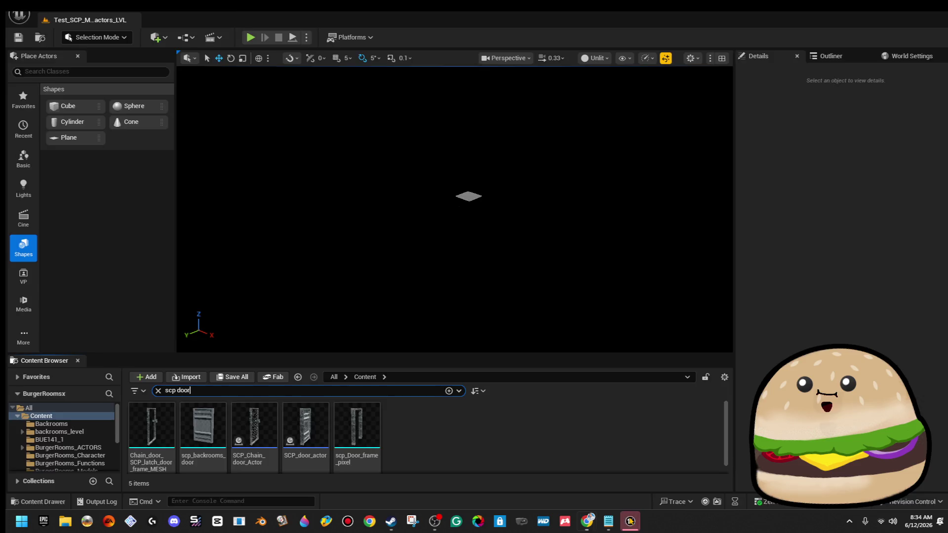
left_click(630, 522)
left_click(631, 521)
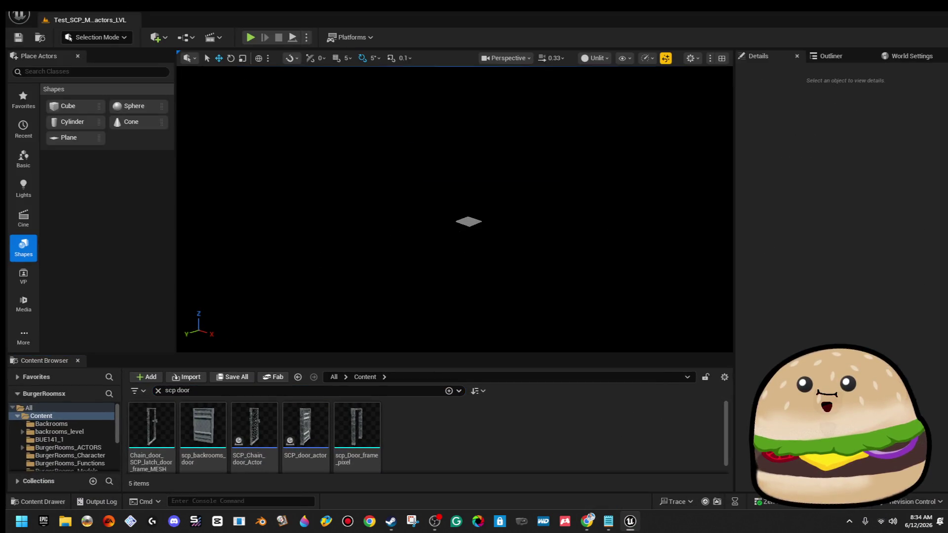
Select Box Brush17 in the Outliner and fly the camera toward the chairs
left_click(831, 56)
left_click(835, 239)
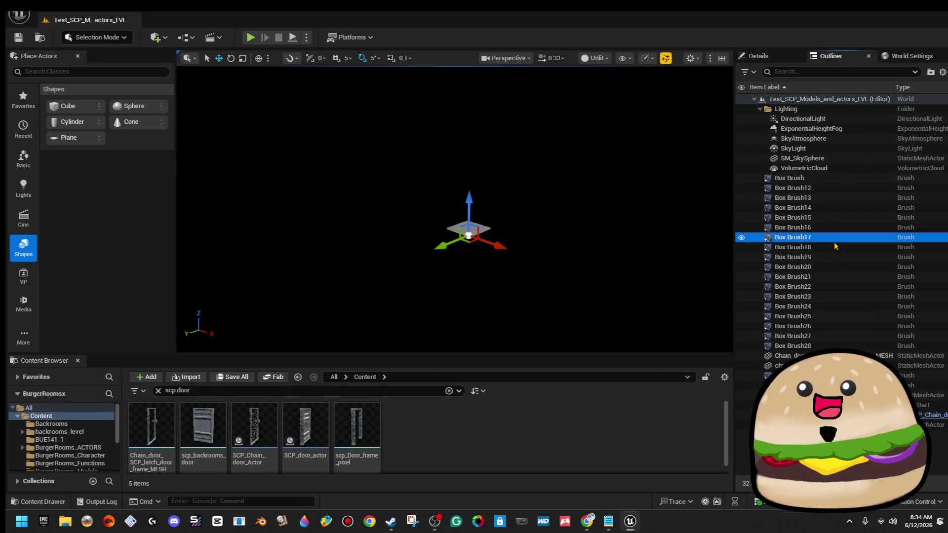
left_click_drag(455, 207, 430, 222)
mouse_move(332, 213)
left_mouse_down()
mouse_move(346, 220)
mouse_move(331, 214)
left_mouse_up()
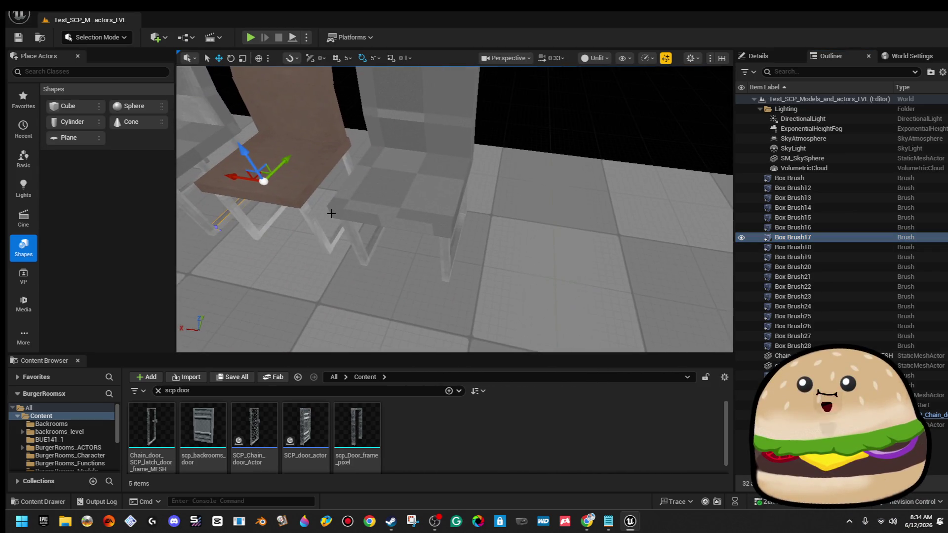
scroll(358, 206, "down", 1)
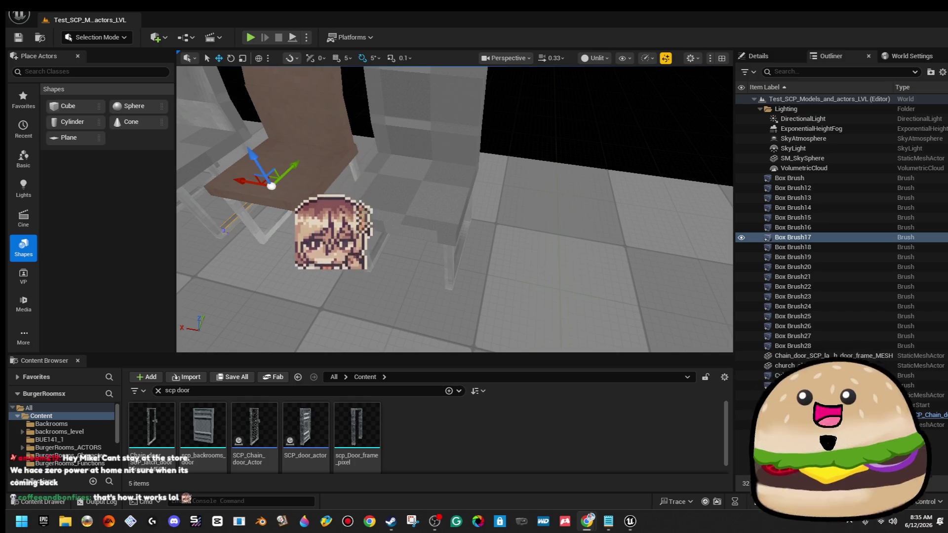
Place the scp_backrooms_door mesh near the chain-link door frames and turn it -90 degrees
left_click_drag(401, 236, 401, 271)
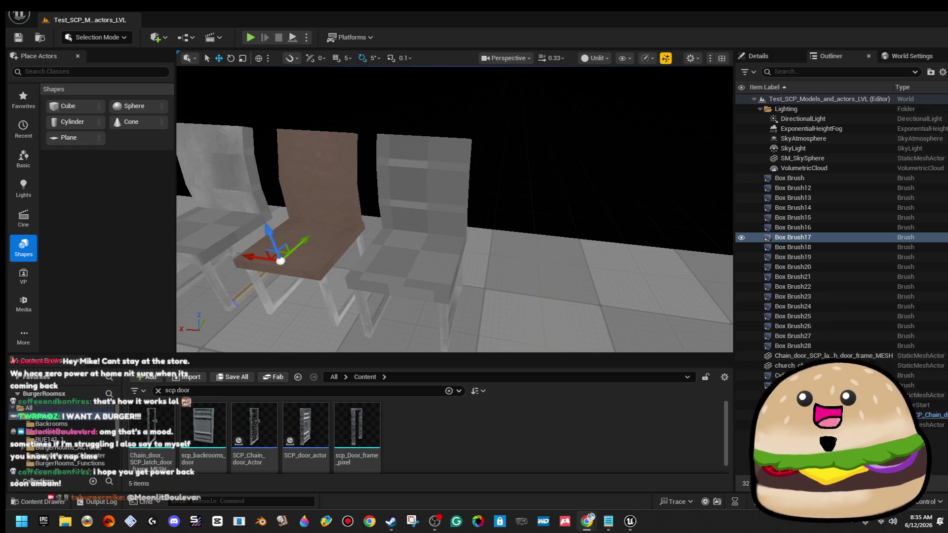
mouse_move(592, 257)
left_mouse_down()
mouse_move(548, 316)
mouse_move(508, 346)
left_mouse_up()
mouse_move(193, 429)
left_mouse_down()
mouse_move(269, 265)
mouse_move(423, 261)
mouse_move(243, 254)
mouse_move(306, 281)
left_mouse_up()
mouse_move(408, 268)
left_mouse_down()
mouse_move(396, 263)
mouse_move(349, 158)
mouse_move(402, 261)
mouse_move(385, 324)
left_mouse_up()
key("e")
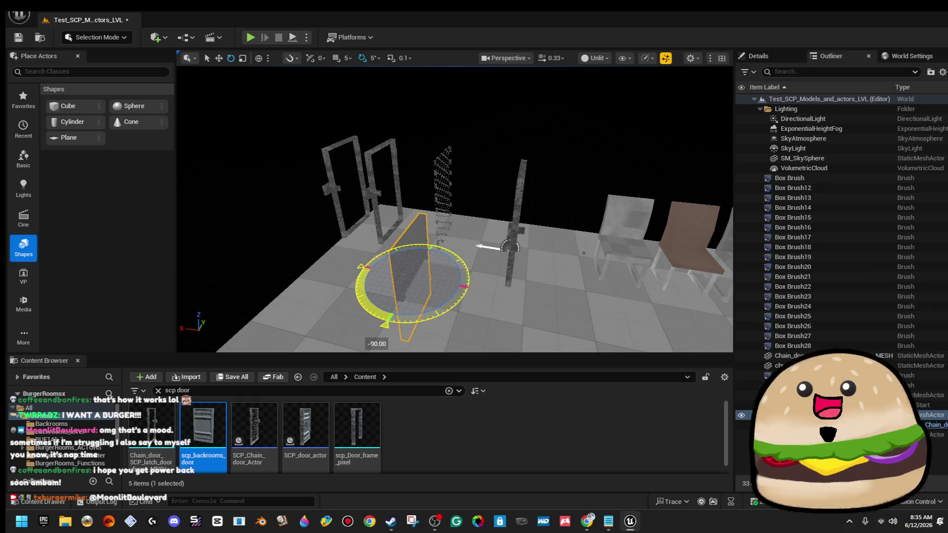
Move the door down onto the floor right beside the leftmost chain-link frame
key("w")
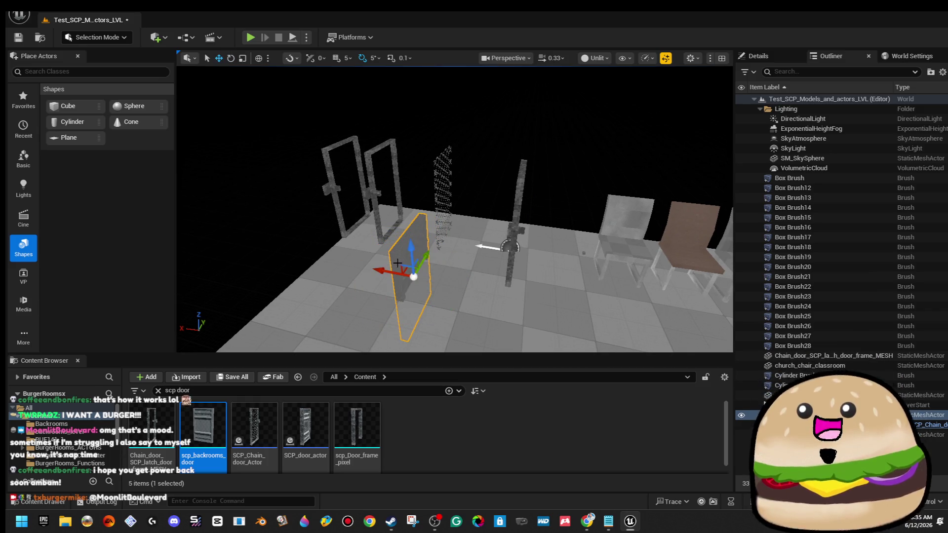
mouse_move(403, 268)
left_mouse_down()
mouse_move(327, 202)
mouse_move(375, 207)
left_mouse_up()
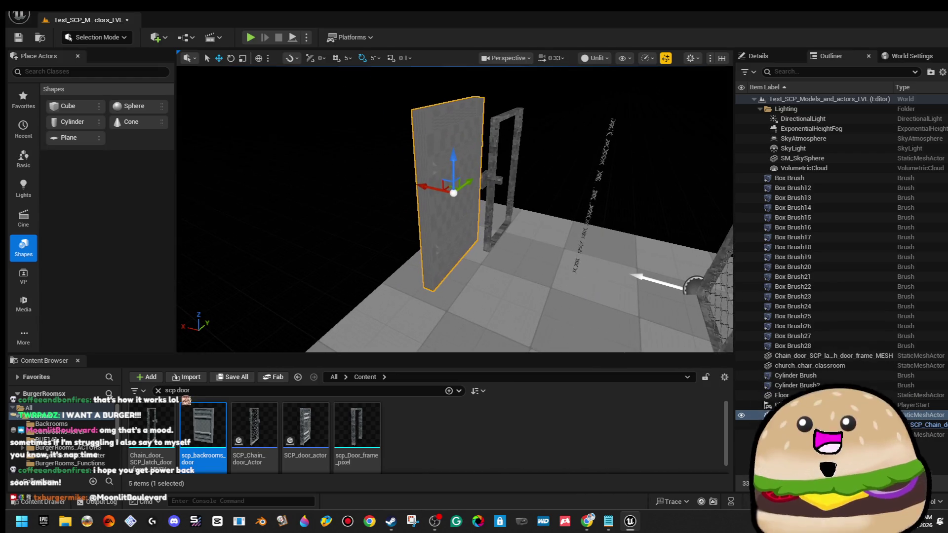
left_click_drag(454, 163, 455, 184)
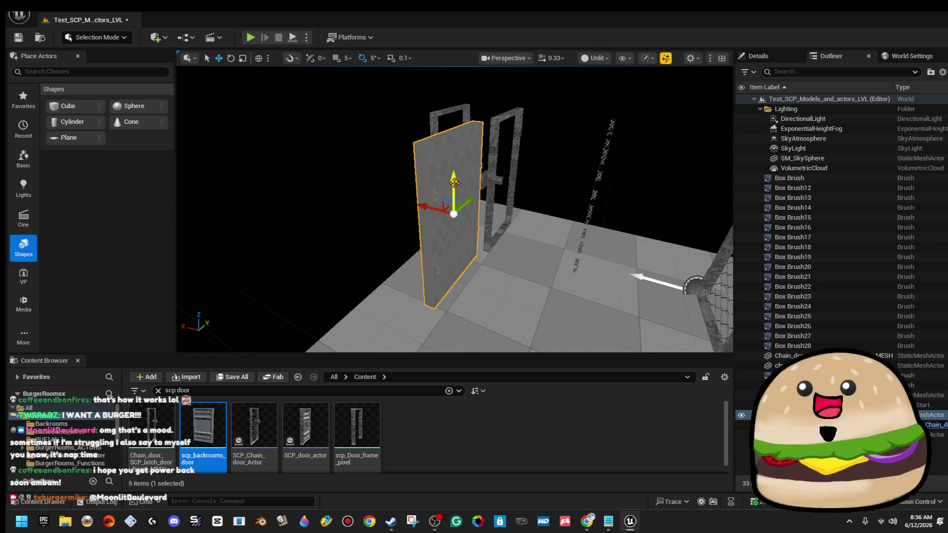
left_click_drag(420, 205, 431, 209)
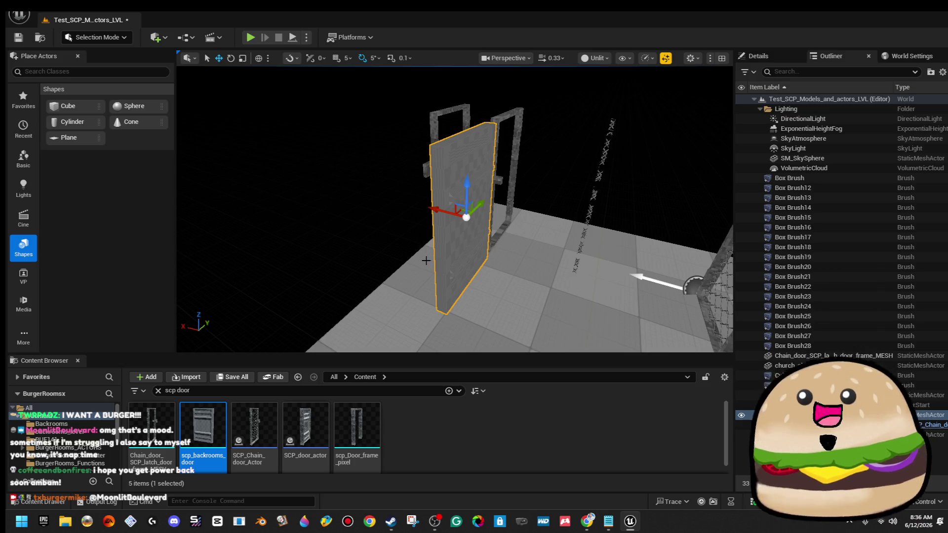
scroll(455, 209, "up", 5)
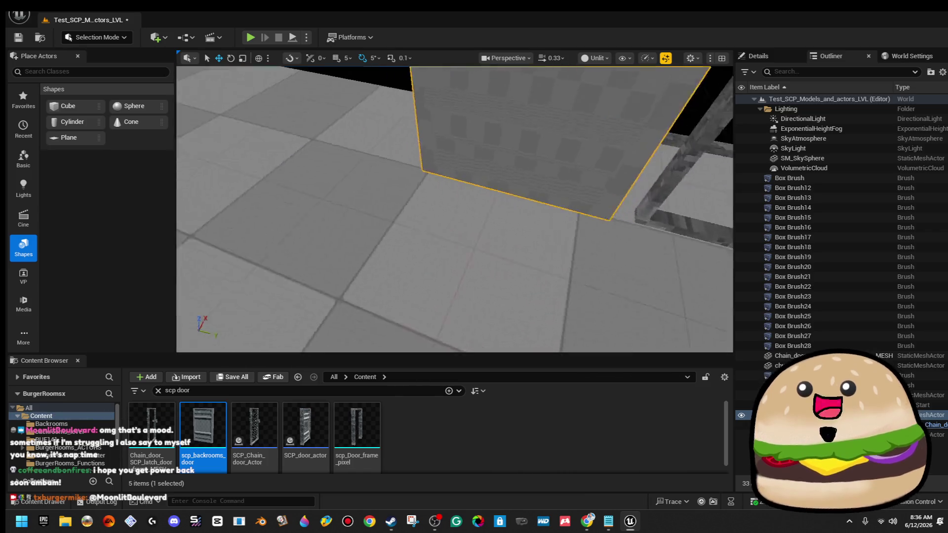
Duplicate the door frame's top beam brush by dragging out a copy
key("f")
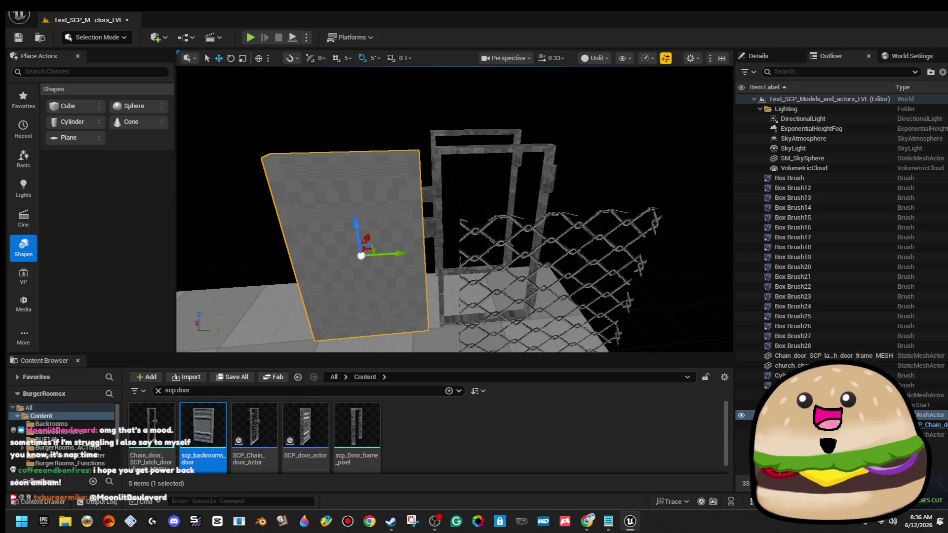
left_click(474, 150)
key("f")
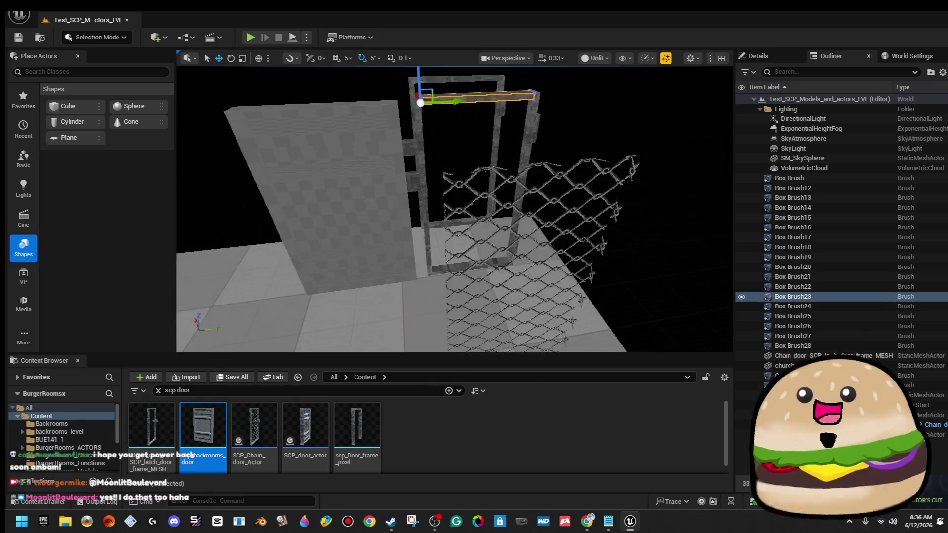
mouse_move(389, 227)
left_mouse_down()
mouse_move(405, 198)
mouse_move(389, 226)
mouse_move(428, 215)
left_mouse_up()
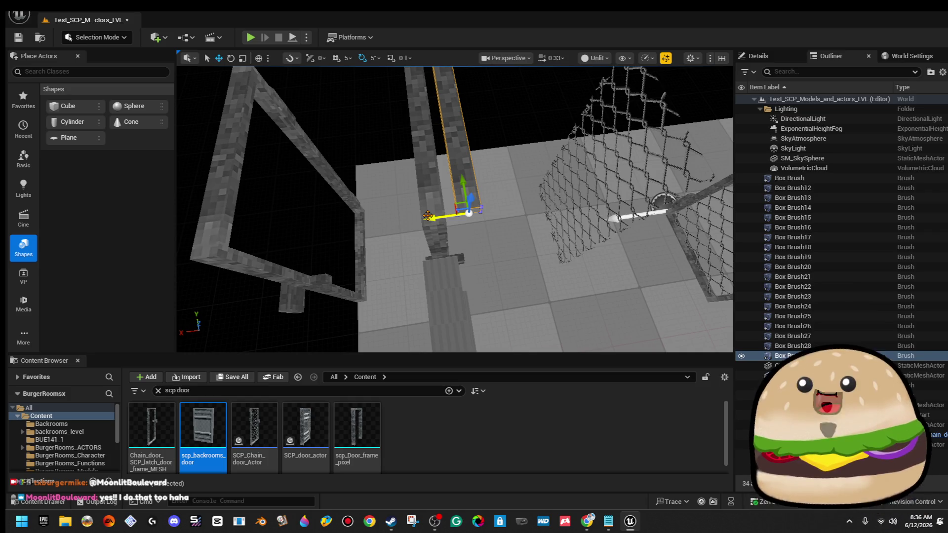
key("ctrl+z")
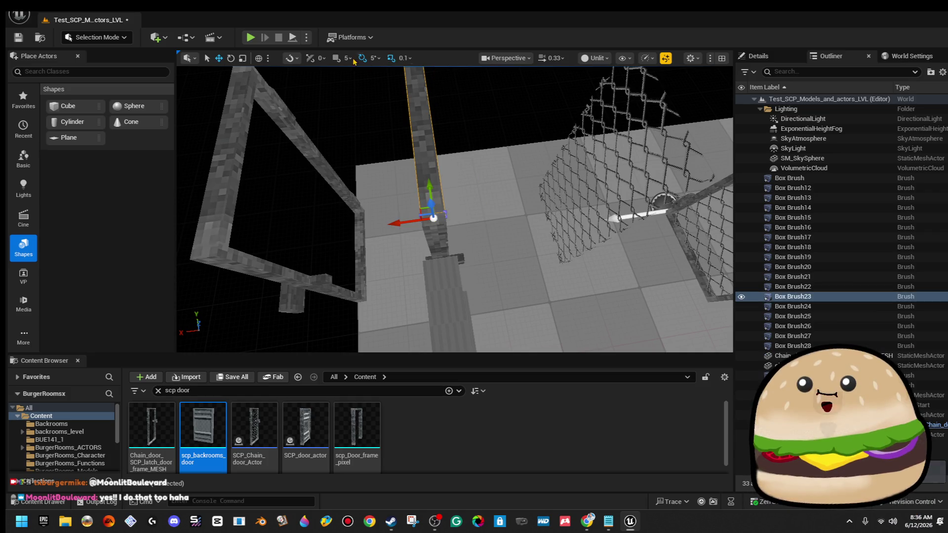
left_click_drag(418, 147, 431, 217)
mouse_move(382, 190)
left_mouse_down()
mouse_move(429, 184)
mouse_move(390, 203)
mouse_move(428, 207)
left_mouse_up()
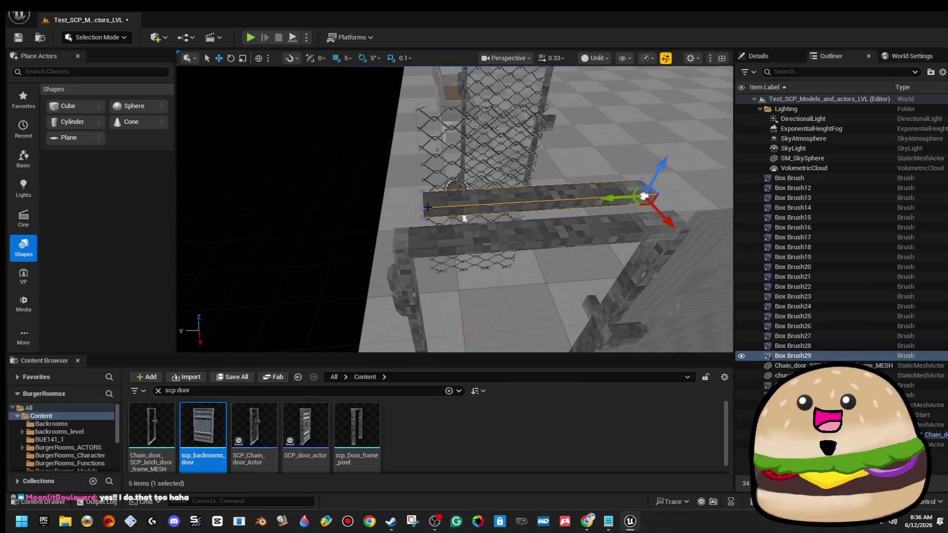
In Brush Editing mode, drag the copy's left-end vertices to stretch it longer
left_click(113, 40)
left_click(96, 117)
left_click_drag(356, 163, 441, 228)
left_click_drag(386, 210, 306, 212)
mouse_move(454, 180)
left_mouse_down()
mouse_move(462, 133)
mouse_move(457, 162)
mouse_move(630, 205)
mouse_move(647, 350)
mouse_move(632, 321)
left_mouse_up()
left_click(460, 146)
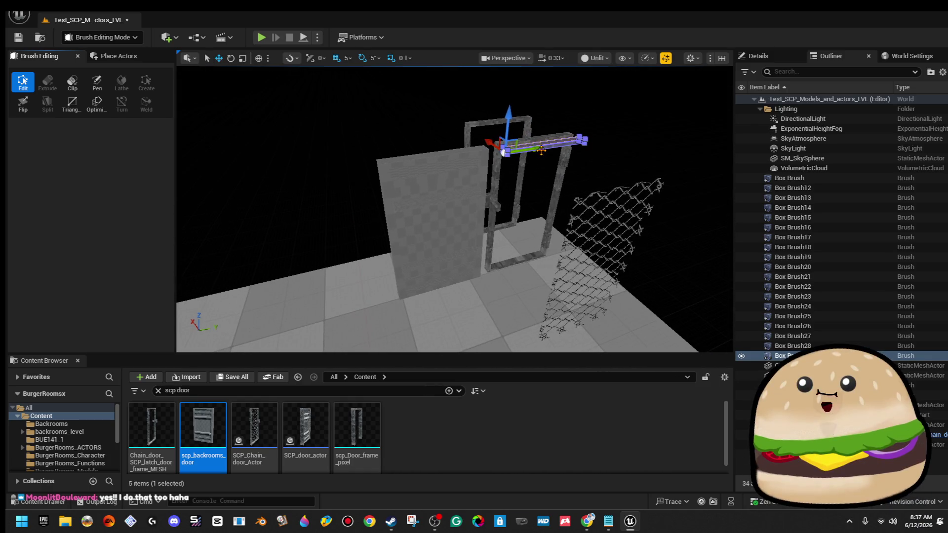
Set the beam copy on the door panel's top, slide it along Y and stretch its end along X
mouse_move(538, 150)
left_mouse_down()
mouse_move(409, 171)
mouse_move(424, 165)
left_mouse_up()
scroll(454, 209, "up", 5)
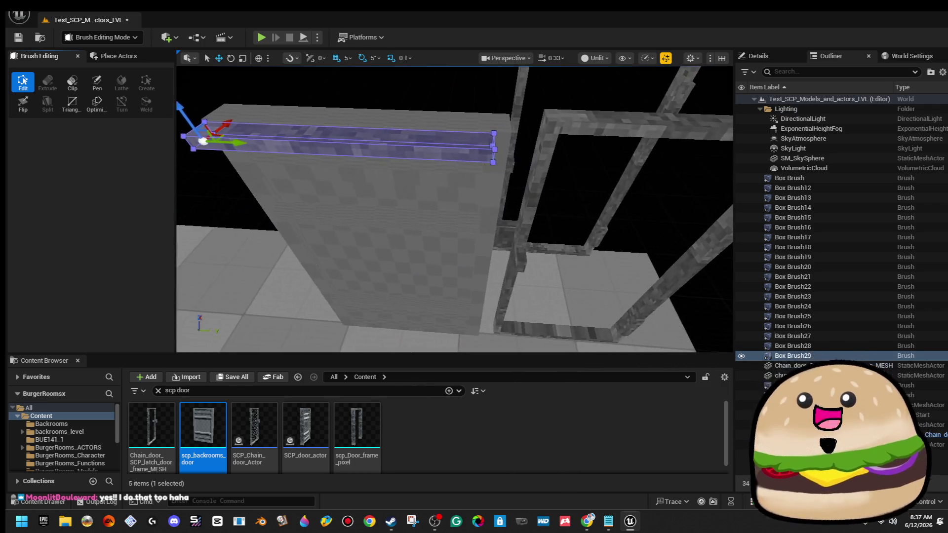
mouse_move(454, 209)
left_mouse_down()
mouse_move(430, 227)
mouse_move(459, 212)
mouse_move(361, 188)
mouse_move(373, 221)
mouse_move(354, 229)
mouse_move(352, 215)
mouse_move(380, 221)
left_mouse_up()
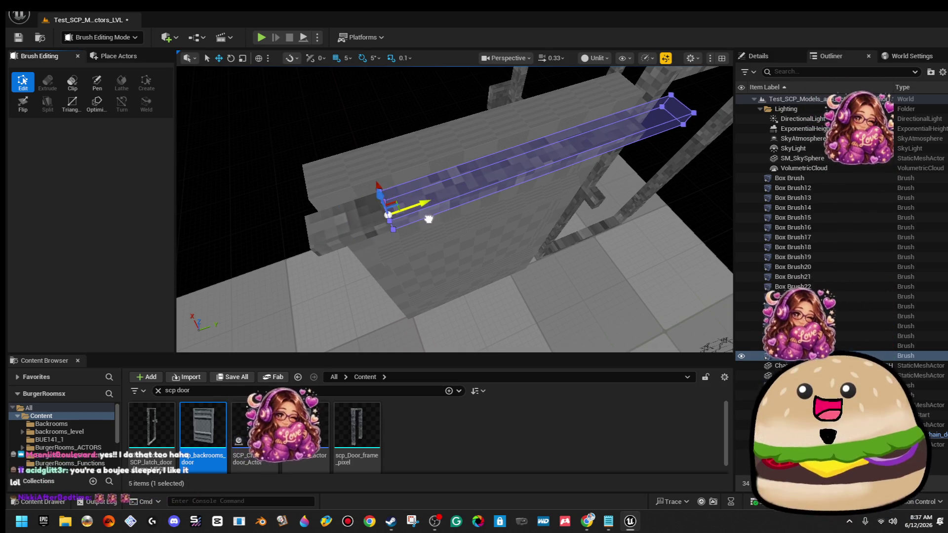
left_click_drag(388, 231, 348, 237)
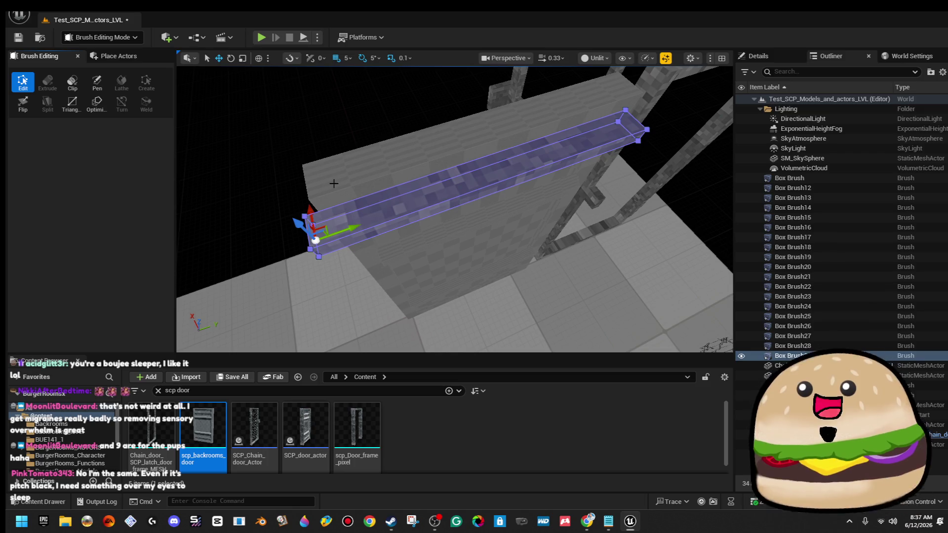
mouse_move(525, 225)
left_mouse_down()
mouse_move(525, 187)
mouse_move(525, 297)
mouse_move(440, 70)
left_mouse_up()
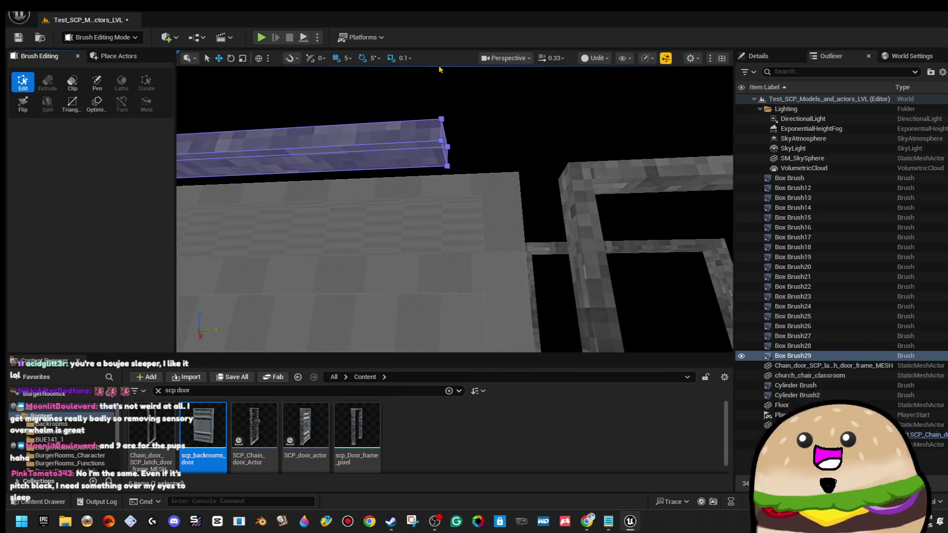
left_click(447, 147)
mouse_move(477, 144)
left_mouse_down()
mouse_move(558, 143)
mouse_move(457, 143)
left_mouse_up()
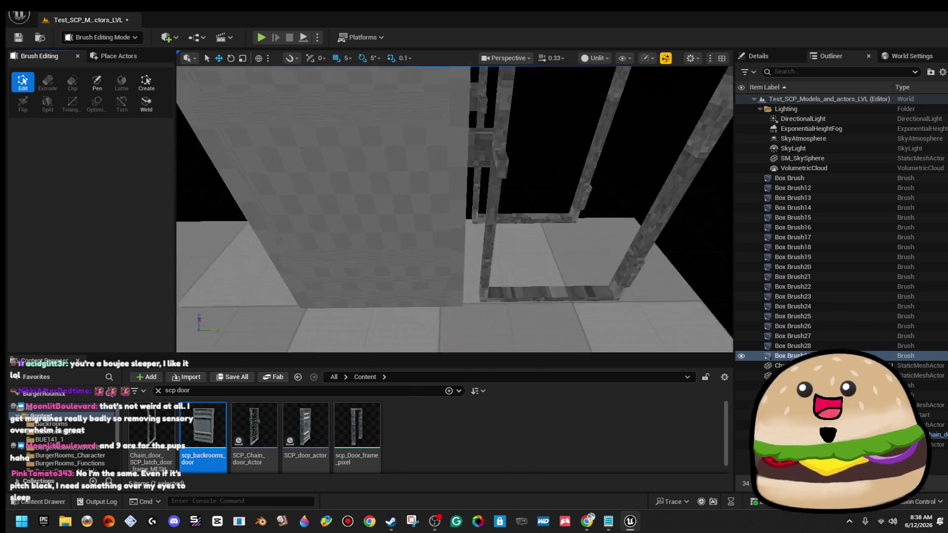
Undo the last vertex stretch on Box Brush29 and clear the selection
key("f")
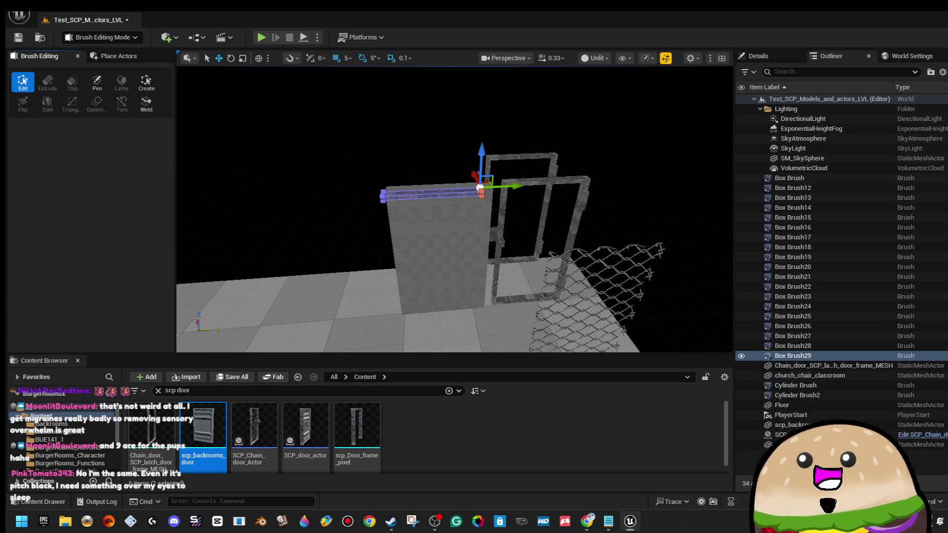
scroll(455, 207, "down", 2)
mouse_move(455, 207)
left_mouse_down()
mouse_move(434, 276)
mouse_move(425, 197)
mouse_move(384, 201)
mouse_move(474, 148)
mouse_move(497, 154)
left_mouse_up()
key("ctrl+z")
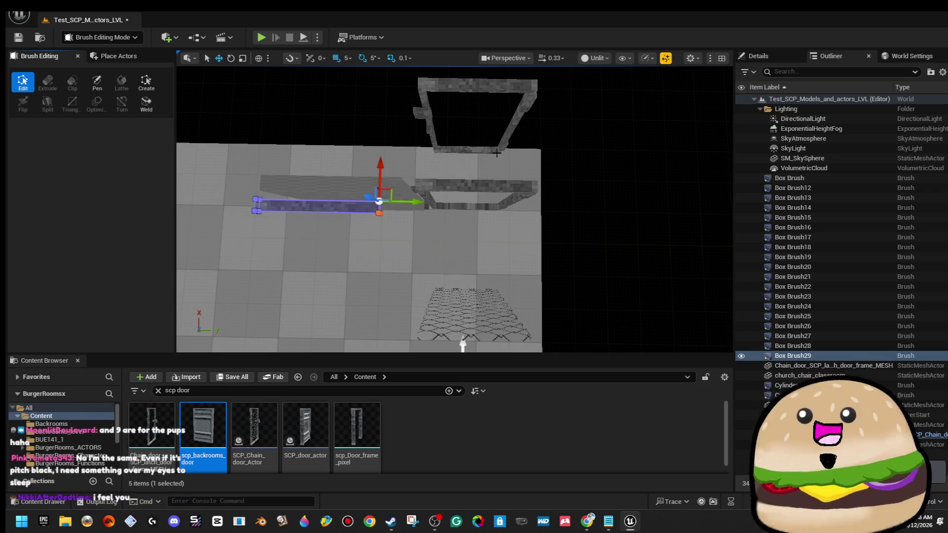
left_click(637, 222)
Reselect Box Brush29 and raise it up beside the top of the wall
mouse_move(463, 344)
left_mouse_down()
mouse_move(356, 345)
mouse_move(400, 243)
left_mouse_up()
left_click(455, 205)
mouse_move(455, 205)
left_mouse_down()
mouse_move(380, 115)
mouse_move(469, 276)
mouse_move(451, 195)
mouse_move(486, 140)
mouse_move(364, 207)
mouse_move(342, 322)
mouse_move(388, 172)
mouse_move(408, 183)
mouse_move(402, 213)
mouse_move(408, 193)
mouse_move(454, 210)
left_mouse_up()
mouse_move(572, 256)
left_mouse_down()
mouse_move(440, 152)
mouse_move(446, 116)
mouse_move(475, 128)
mouse_move(430, 149)
mouse_move(414, 109)
left_mouse_up()
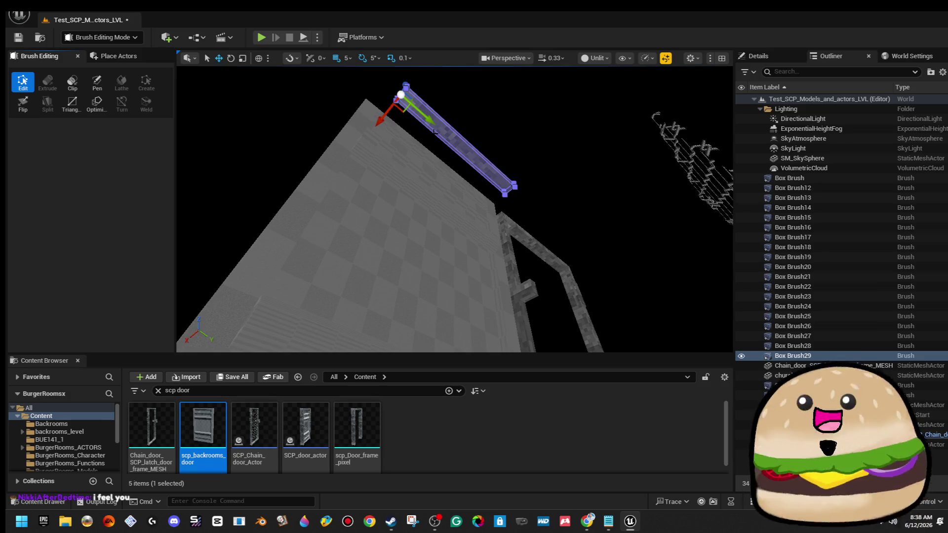
left_click_drag(434, 132, 434, 75)
mouse_move(425, 155)
left_mouse_down()
mouse_move(455, 113)
mouse_move(455, 154)
mouse_move(456, 119)
left_mouse_up()
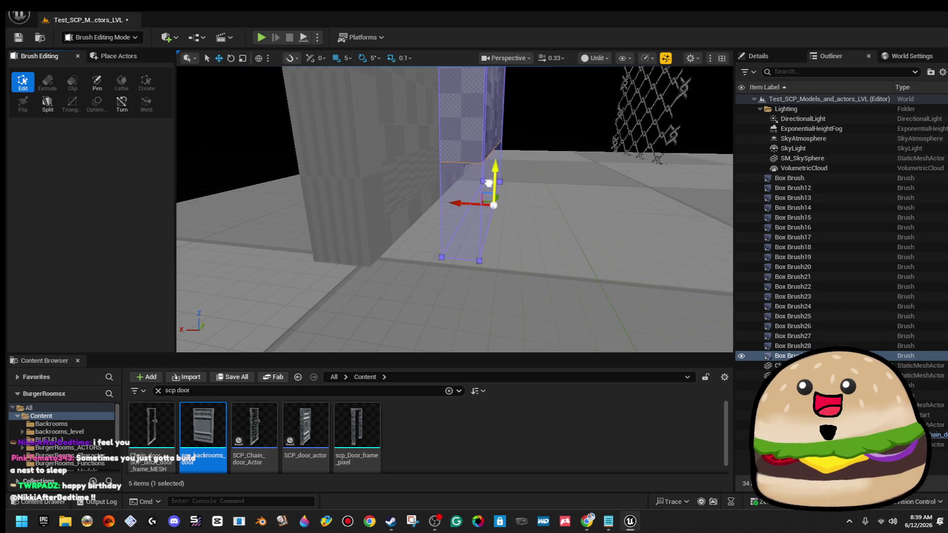
left_click(491, 181)
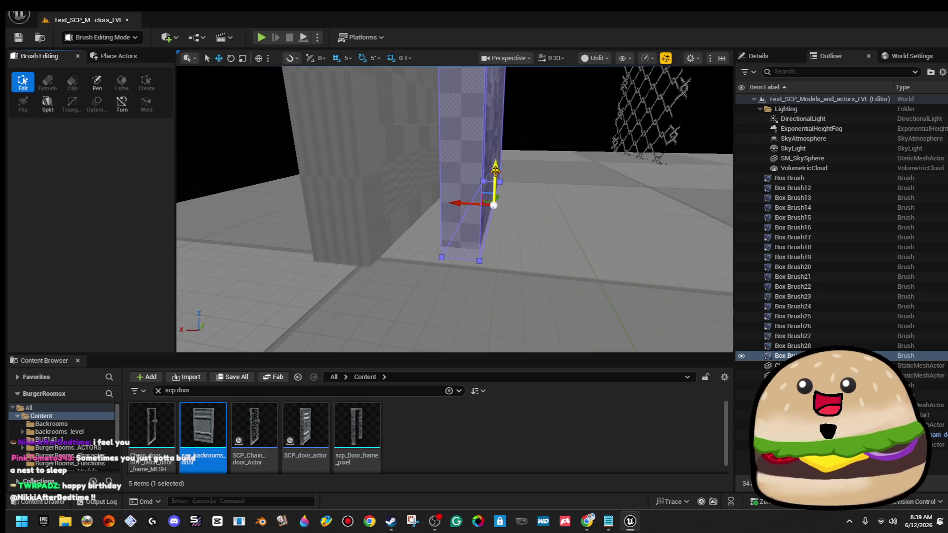
left_click(543, 109)
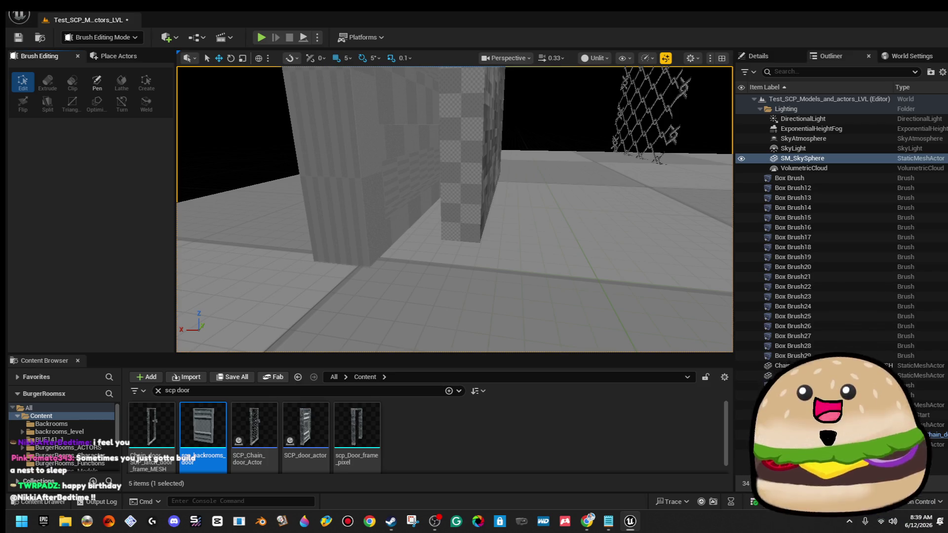
mouse_move(454, 208)
left_mouse_down()
mouse_move(430, 171)
mouse_move(420, 182)
mouse_move(419, 167)
mouse_move(425, 188)
mouse_move(435, 178)
left_mouse_up()
left_click(510, 140)
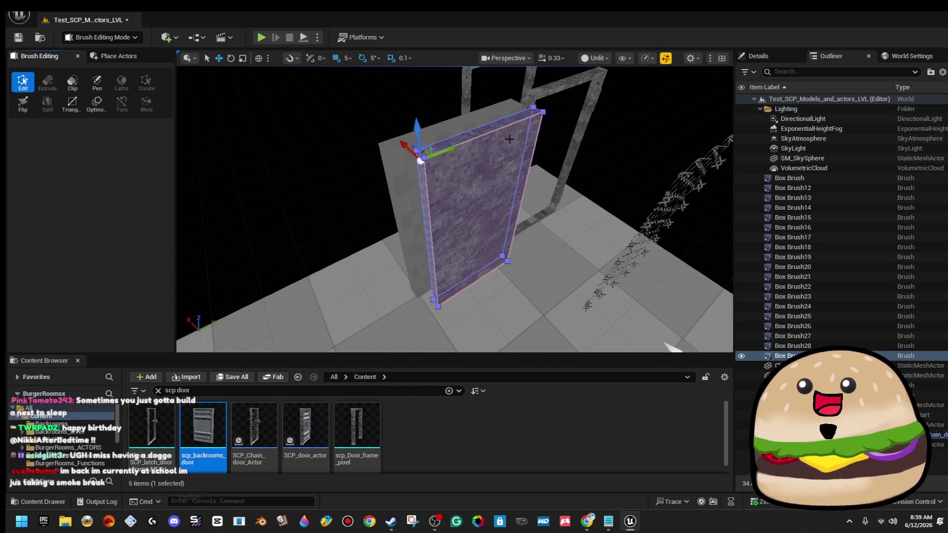
Slide the SCP door mesh to the left of the stone wall
left_click(470, 207)
key("f")
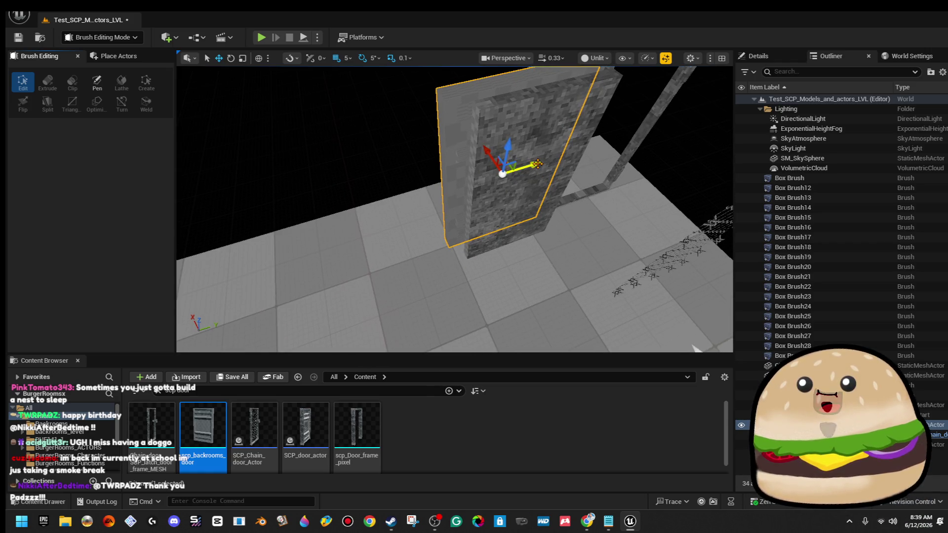
left_click_drag(537, 164, 438, 196)
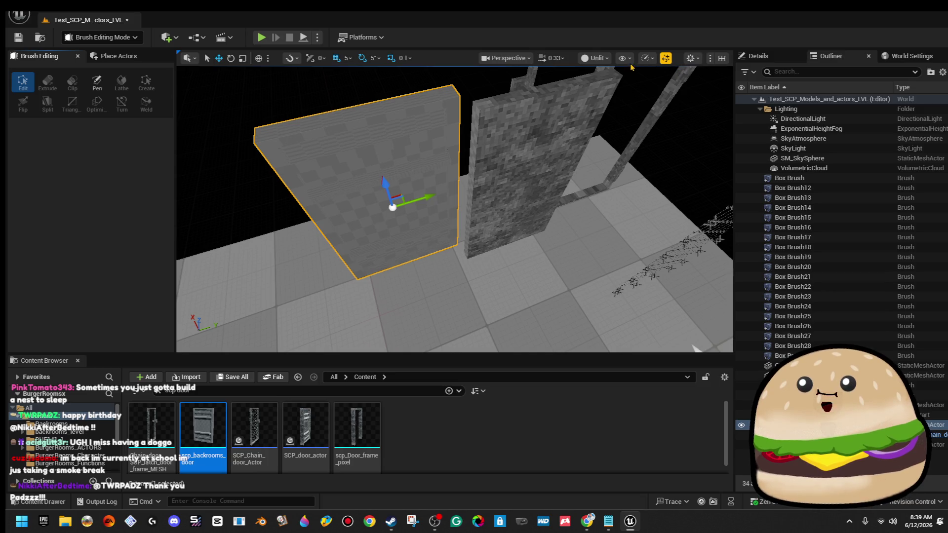
Switch the viewport view mode to Lit to see the door with sky and shadows
left_click(624, 59)
left_click(647, 58)
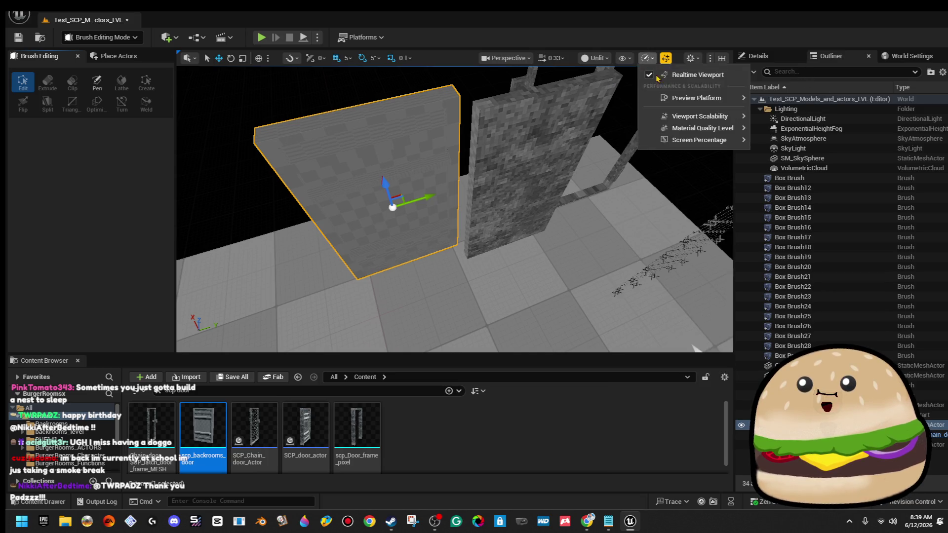
left_click(603, 60)
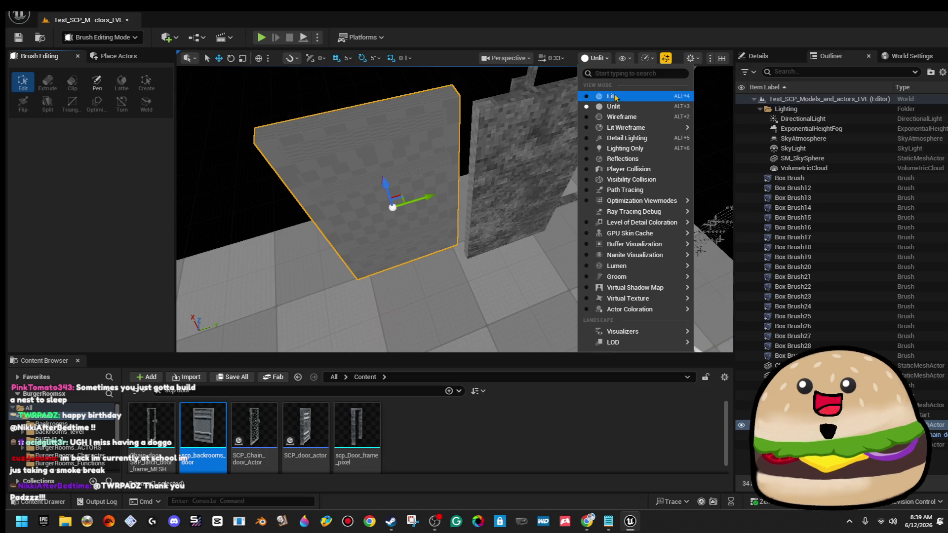
left_click(615, 97)
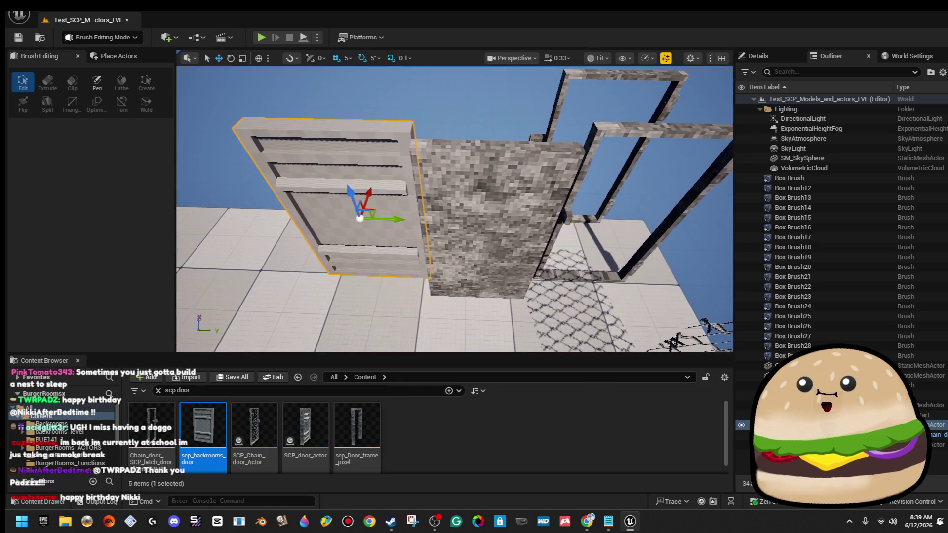
left_click_drag(590, 152, 592, 138)
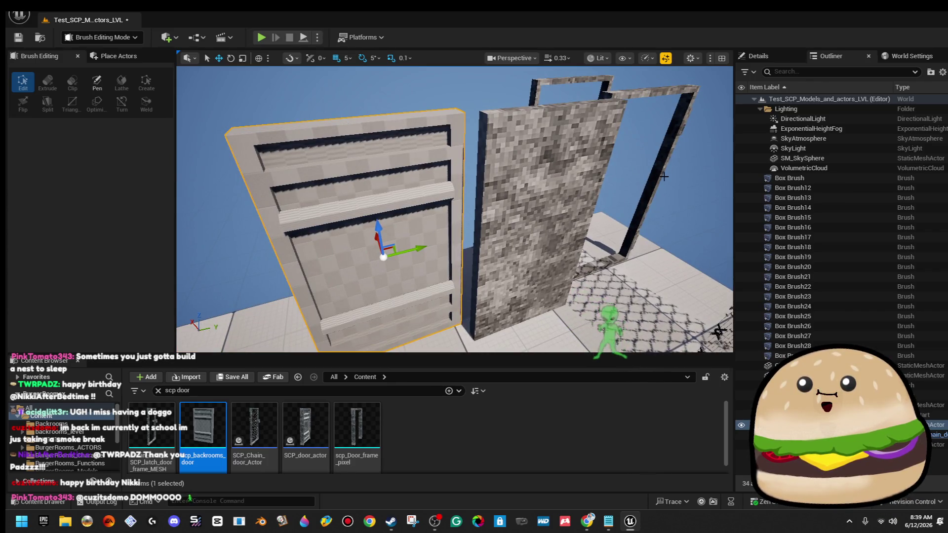
Lengthen the low wall brush by dragging its end face to the right
left_click(543, 197)
left_click_drag(543, 197, 556, 192)
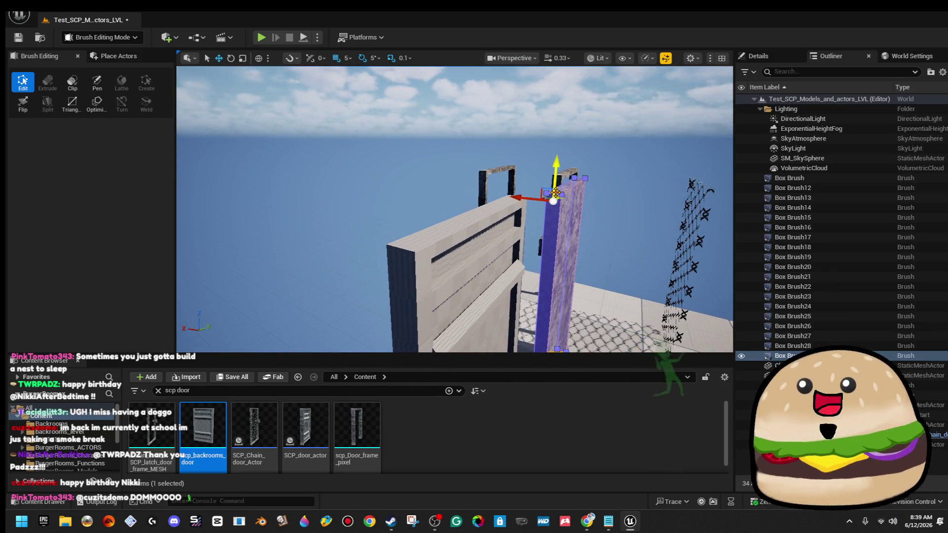
left_click_drag(546, 194, 545, 194)
left_click_drag(396, 170, 396, 171)
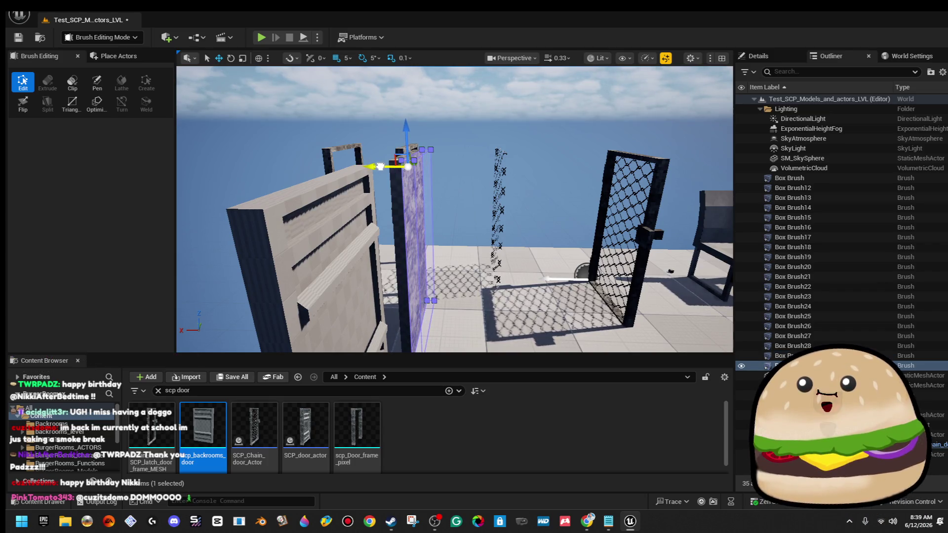
left_click_drag(383, 166, 423, 177)
left_click_drag(498, 117, 518, 87)
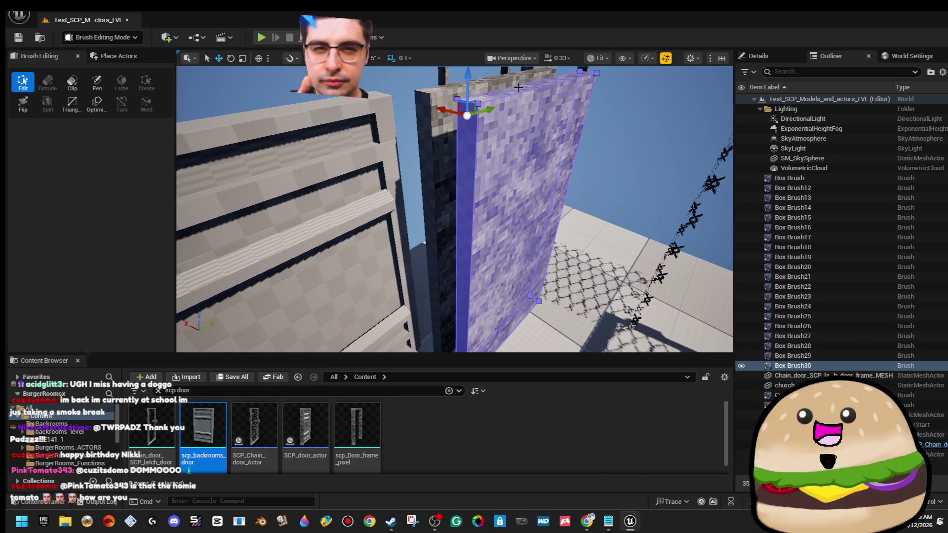
scroll(527, 98, "down", 5)
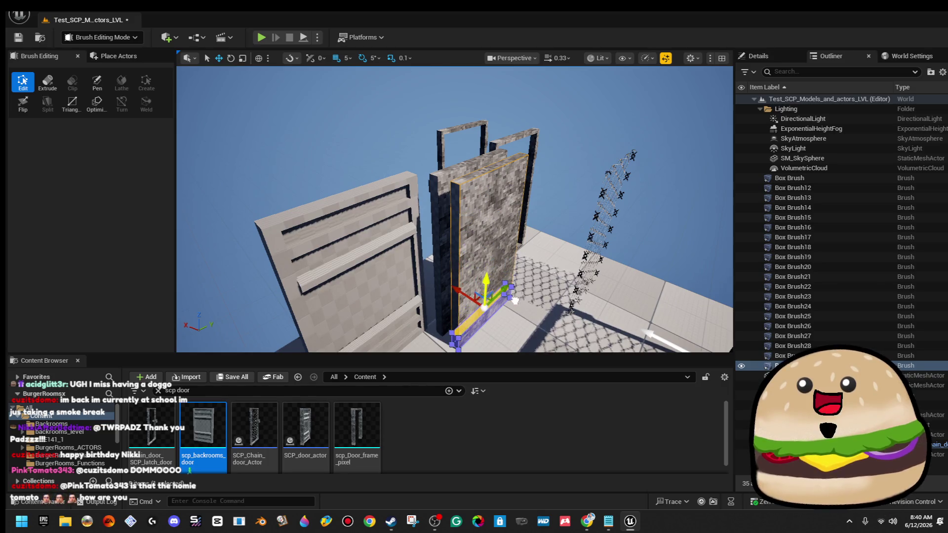
left_click_drag(513, 305, 526, 289)
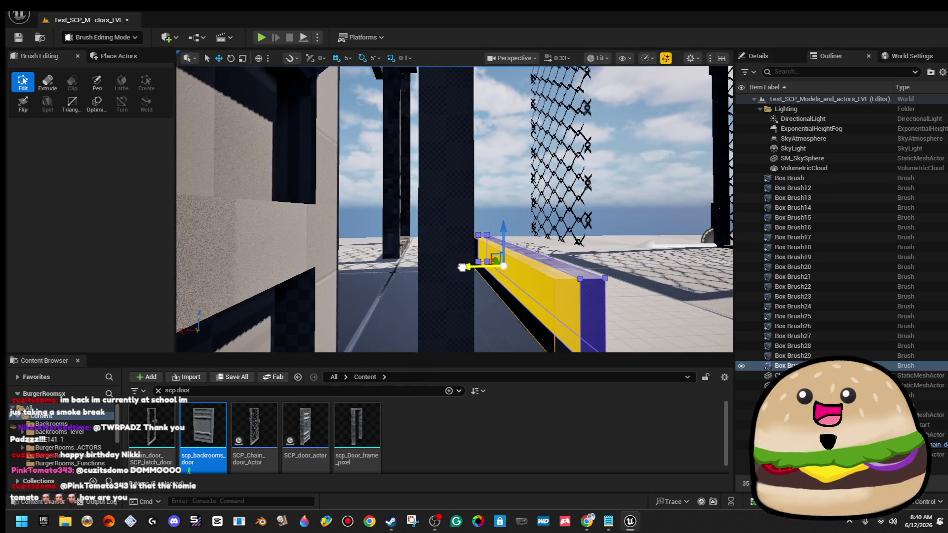
left_click(642, 148)
left_click_drag(642, 148, 642, 149)
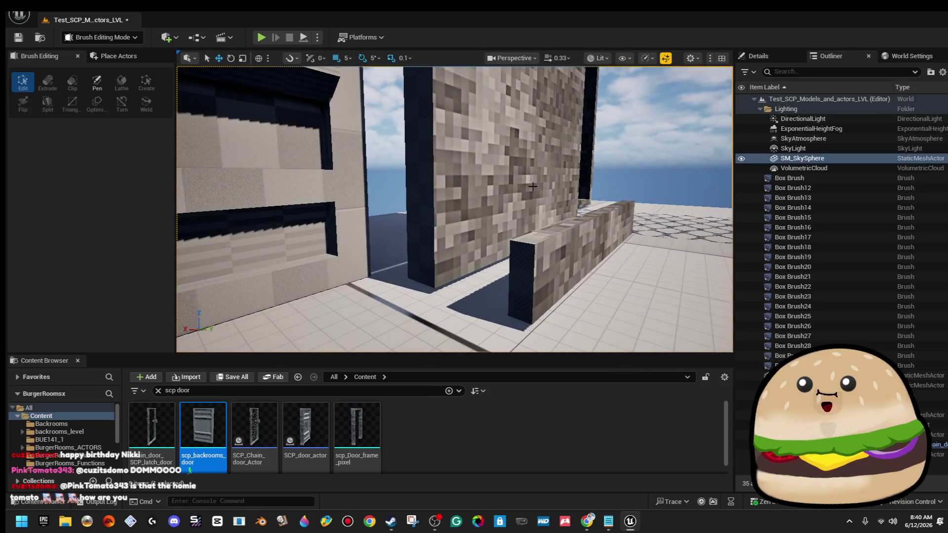
left_click_drag(618, 257, 618, 257)
left_click(618, 257)
left_click_drag(434, 177, 434, 177)
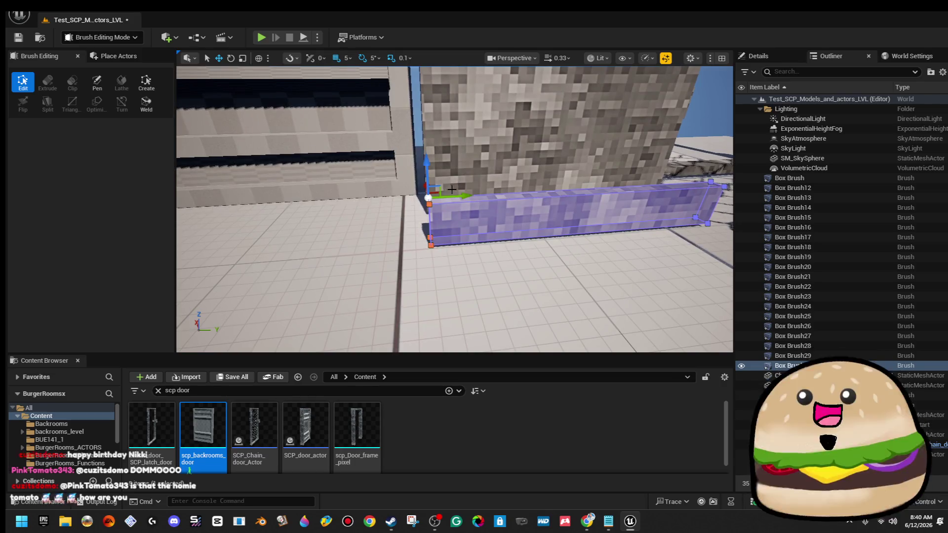
left_click_drag(456, 196, 470, 197)
left_click_drag(510, 227, 511, 227)
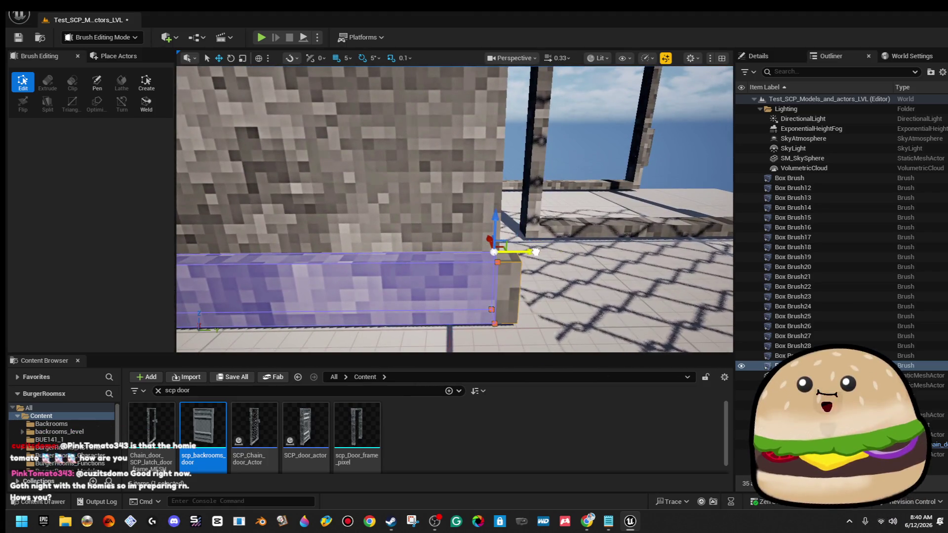
Alt-drag a copy of the wall brush and raise its bottom vertices into a thin top slab
left_click(588, 108)
mouse_move(588, 109)
left_mouse_down()
mouse_move(445, 241)
mouse_move(493, 229)
left_mouse_up()
left_click(446, 240)
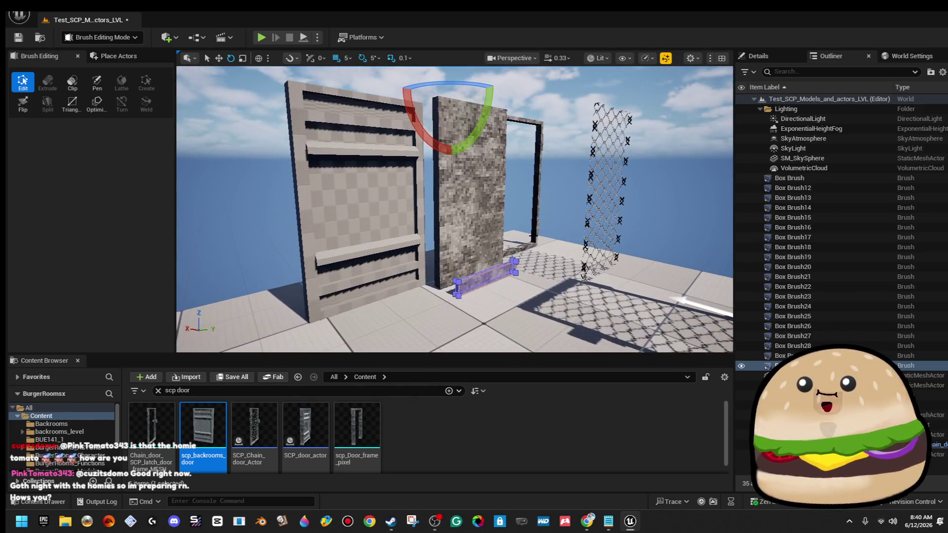
left_click(568, 148)
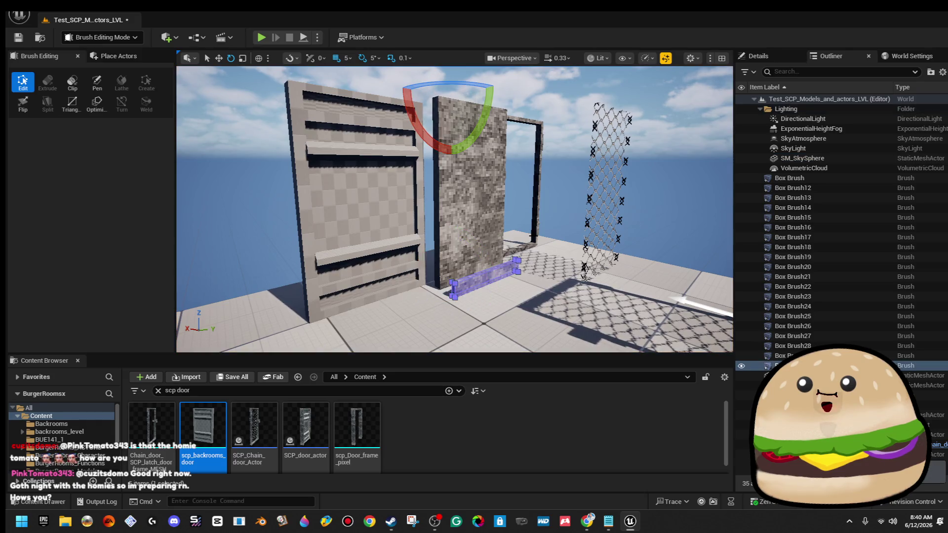
key("ctrl+z")
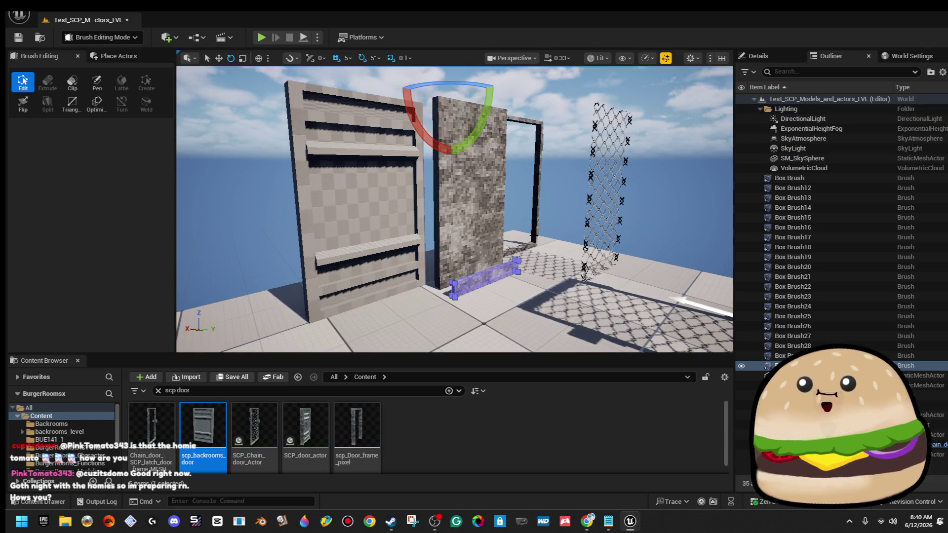
key("Delete")
key("ctrl+z")
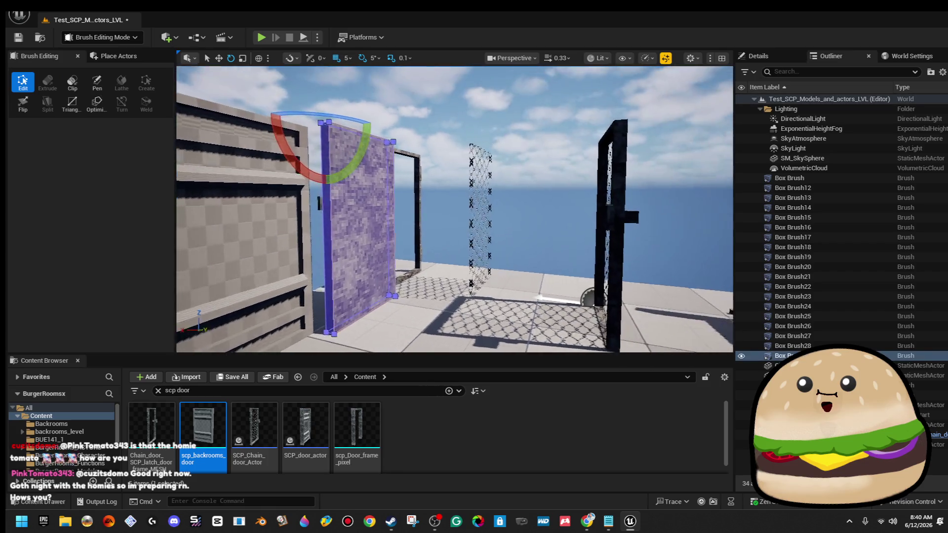
key("w")
left_click_drag(328, 133, 399, 173)
left_click_drag(390, 381, 376, 377)
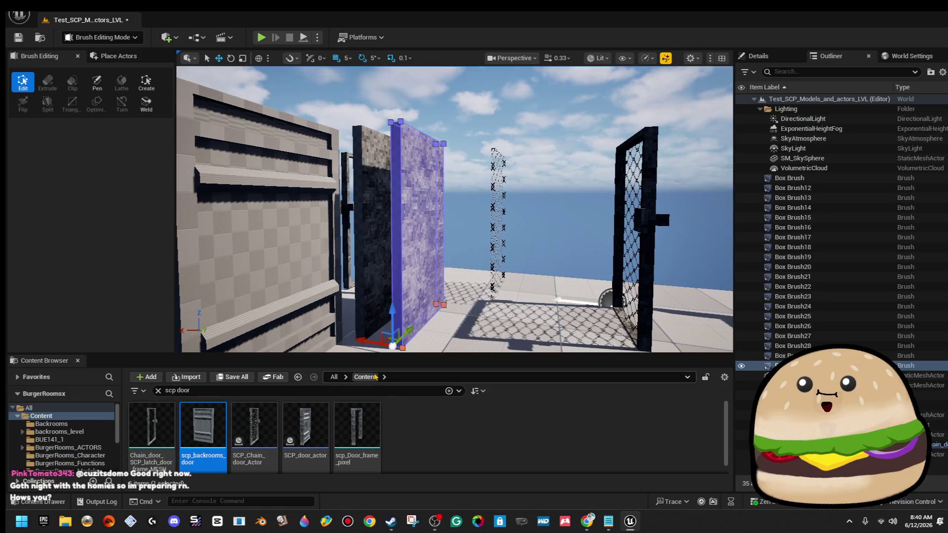
left_click_drag(392, 307, 406, 95)
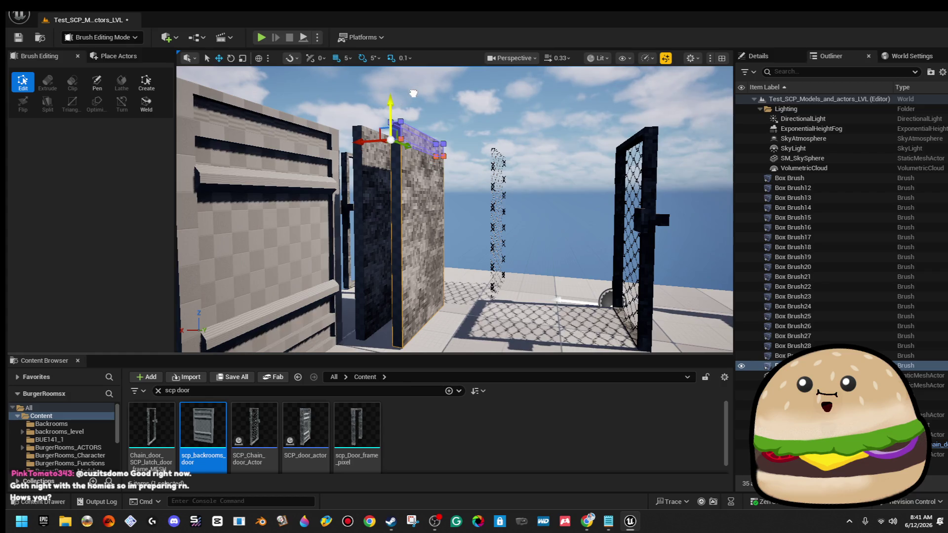
left_click_drag(418, 89, 439, 86)
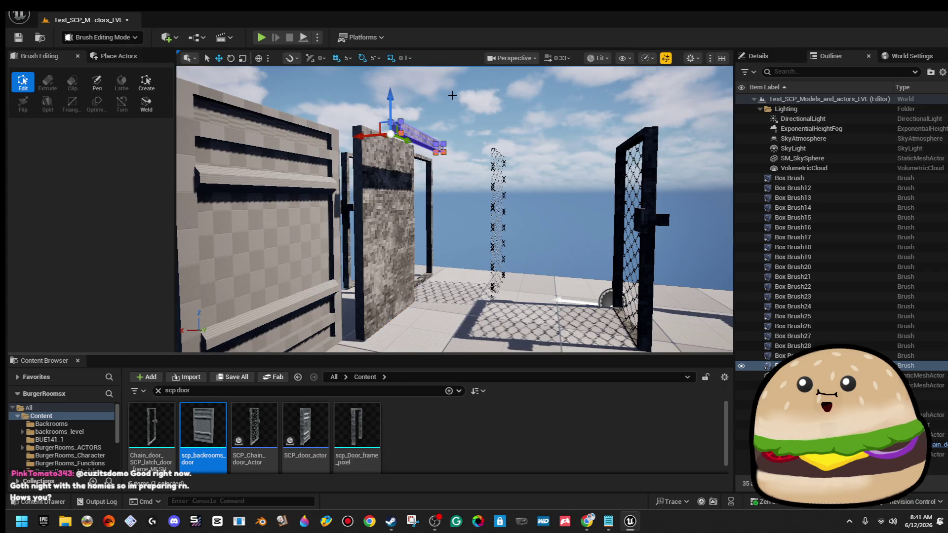
left_click(453, 95)
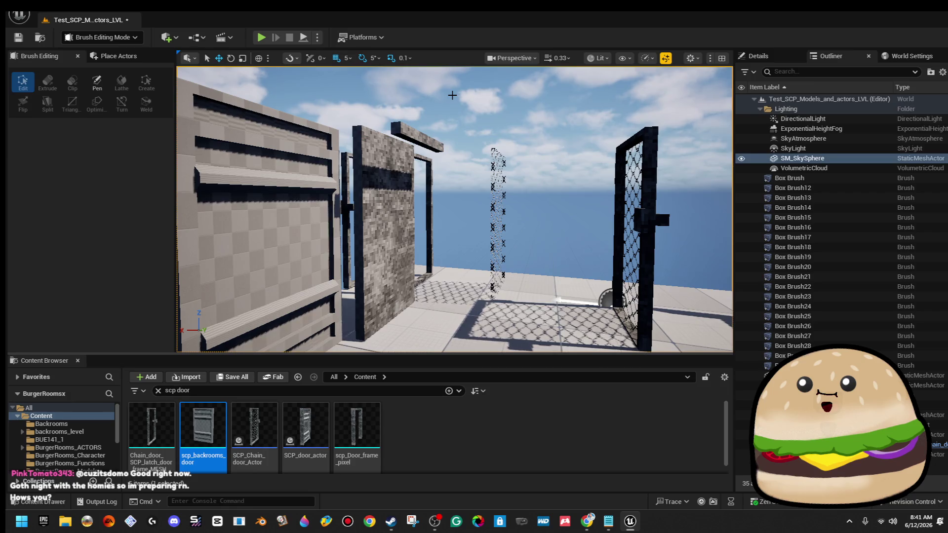
mouse_move(452, 95)
left_mouse_down()
mouse_move(453, 76)
mouse_move(481, 192)
left_mouse_up()
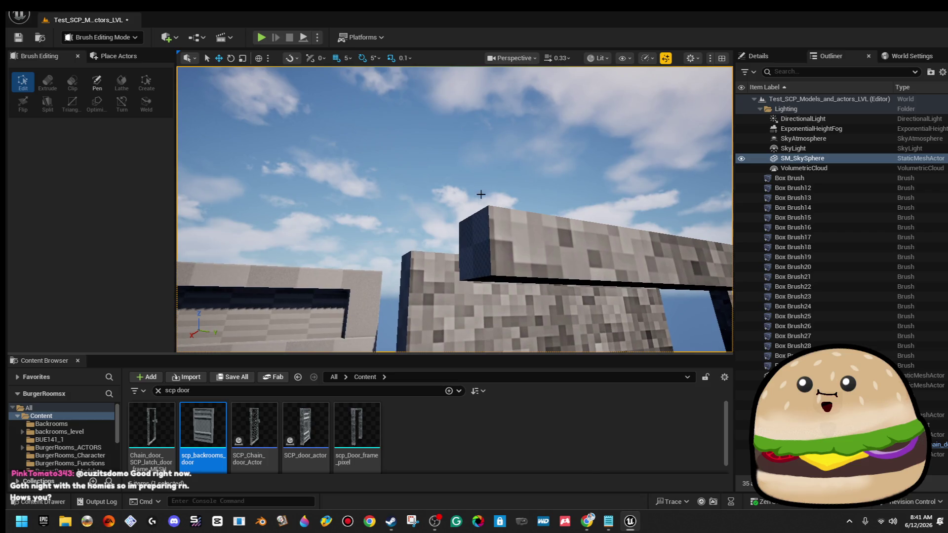
Select the top slab brush and its left vertices, reframing the view to face the slab
left_click(522, 218)
scroll(523, 218, "down", 5)
mouse_move(377, 144)
left_mouse_down()
mouse_move(423, 201)
mouse_move(446, 209)
mouse_move(437, 171)
mouse_move(451, 171)
left_mouse_up()
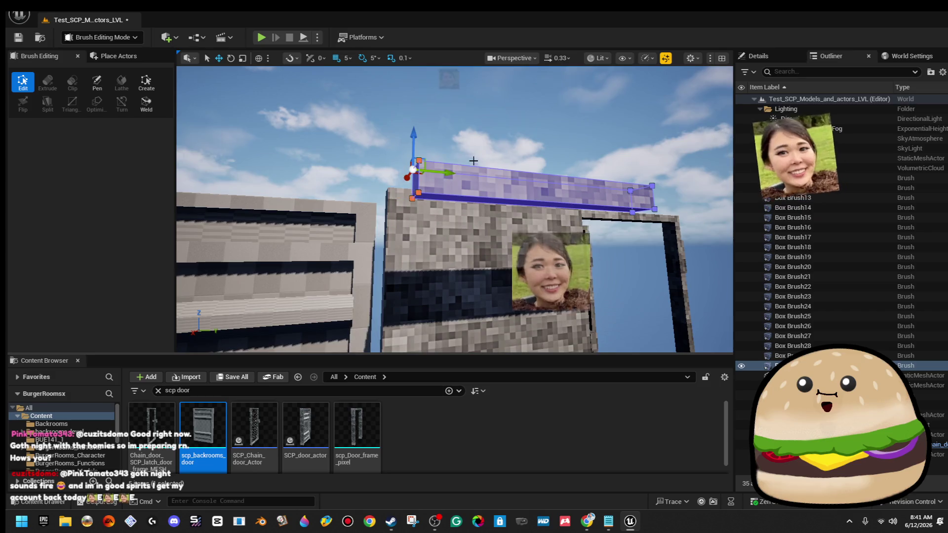
key("d")
left_click_drag(388, 232, 390, 197)
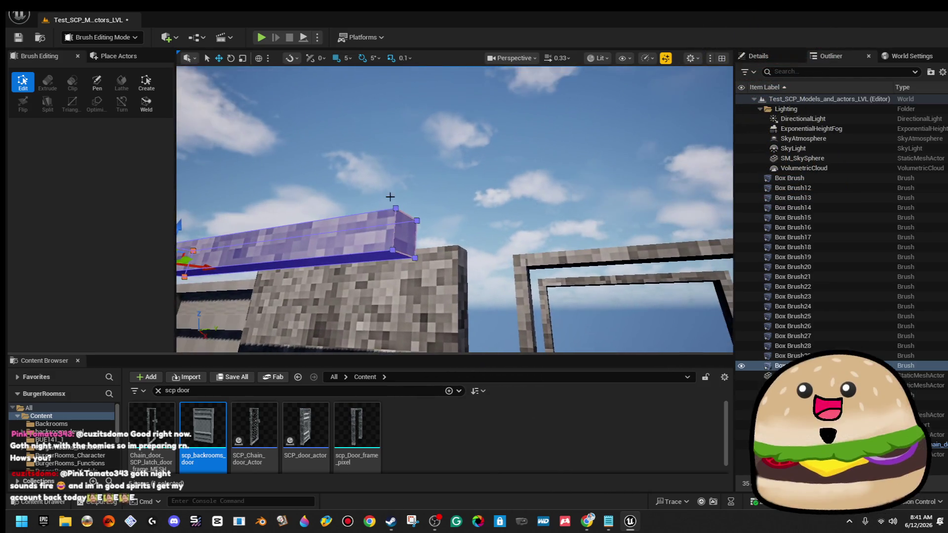
left_click_drag(628, 207, 628, 195)
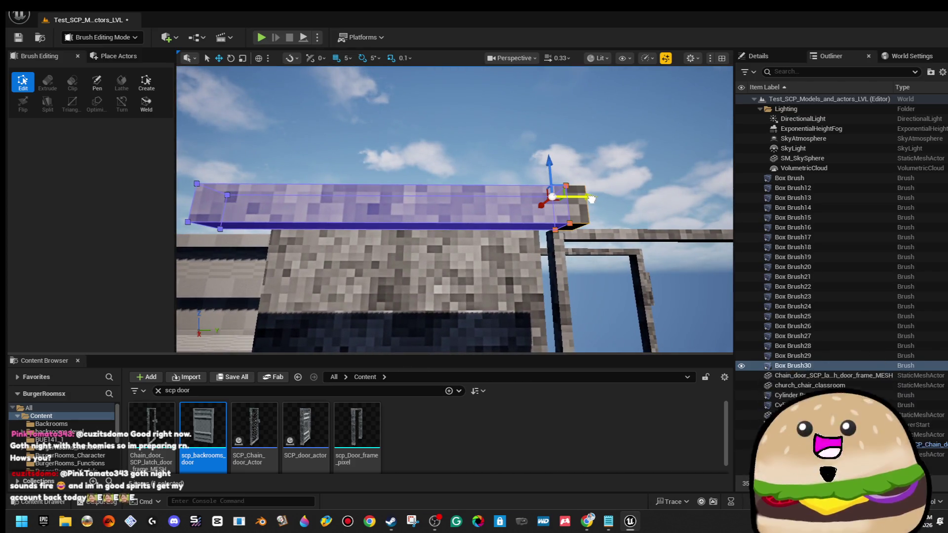
left_click(574, 164)
left_click(354, 217)
mouse_move(354, 216)
left_mouse_down()
mouse_move(355, 198)
mouse_move(395, 163)
mouse_move(375, 178)
left_mouse_up()
left_click_drag(415, 245, 415, 246)
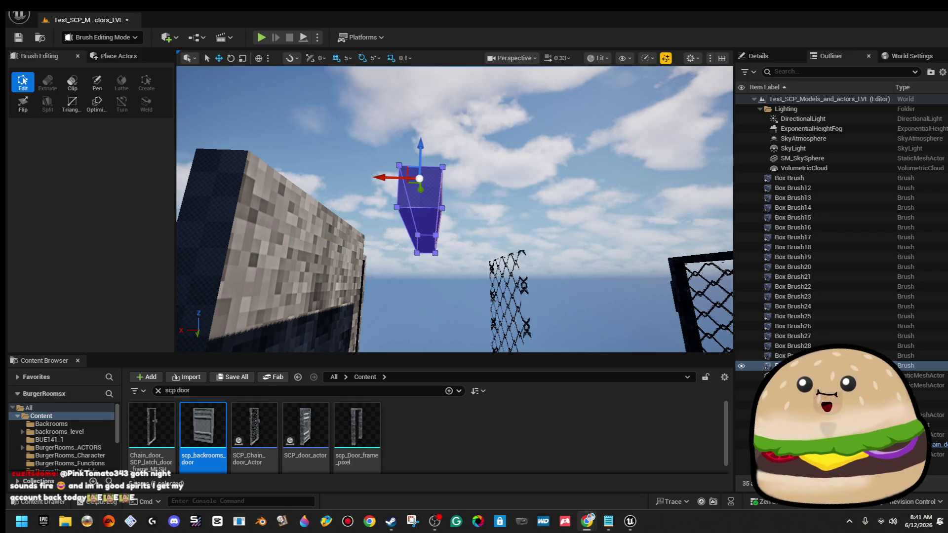
Alt-drag a duplicate of the slab brush onto the stone wall's front face
key("a")
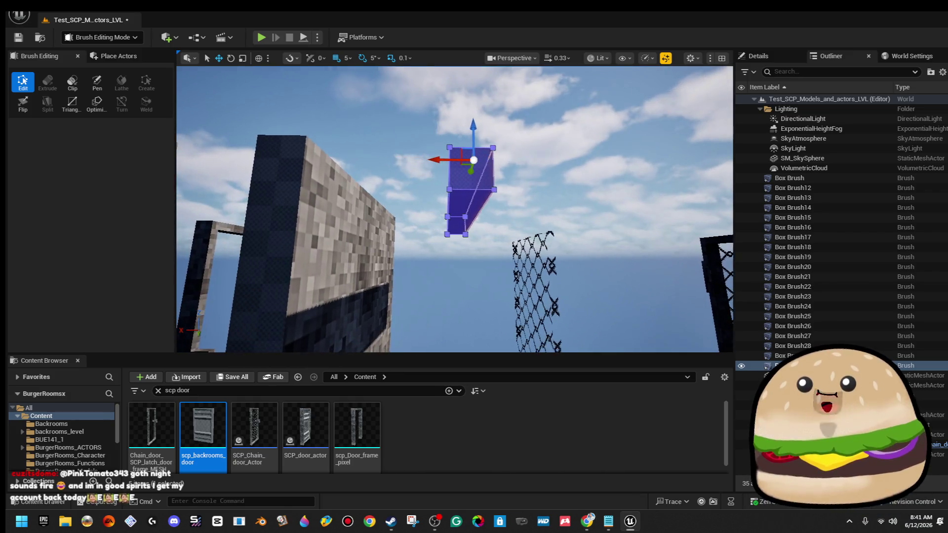
mouse_move(461, 153)
left_mouse_down()
mouse_move(378, 206)
mouse_move(341, 214)
mouse_move(323, 205)
left_mouse_up()
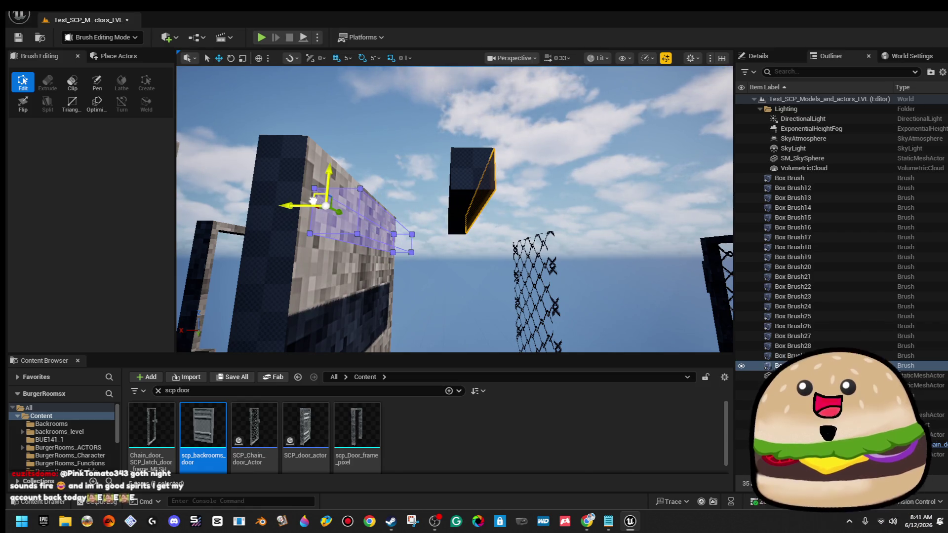
key("w")
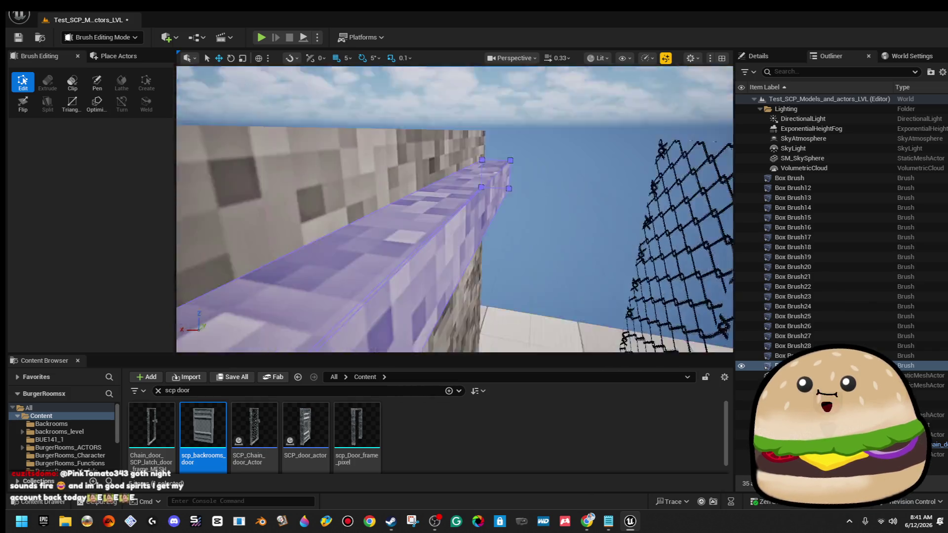
key("s")
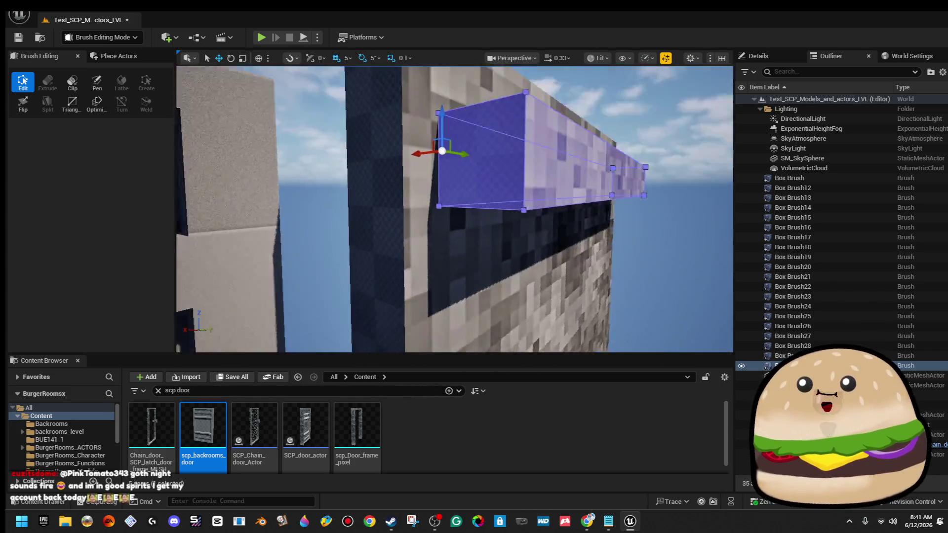
key("s")
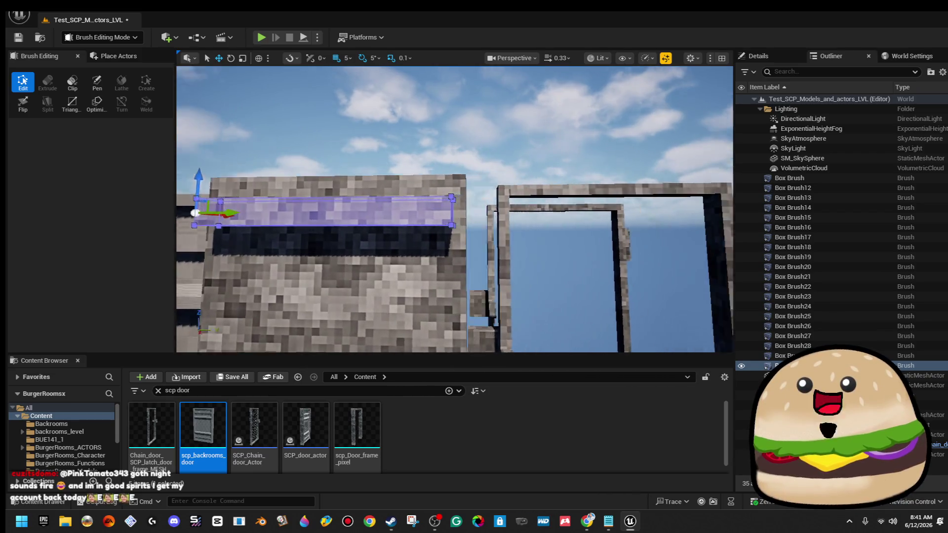
key("d")
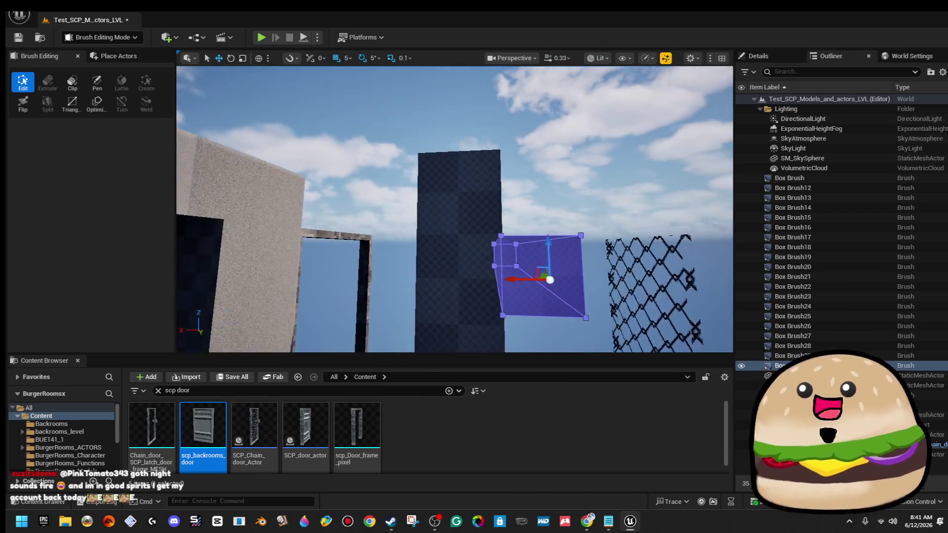
key("d")
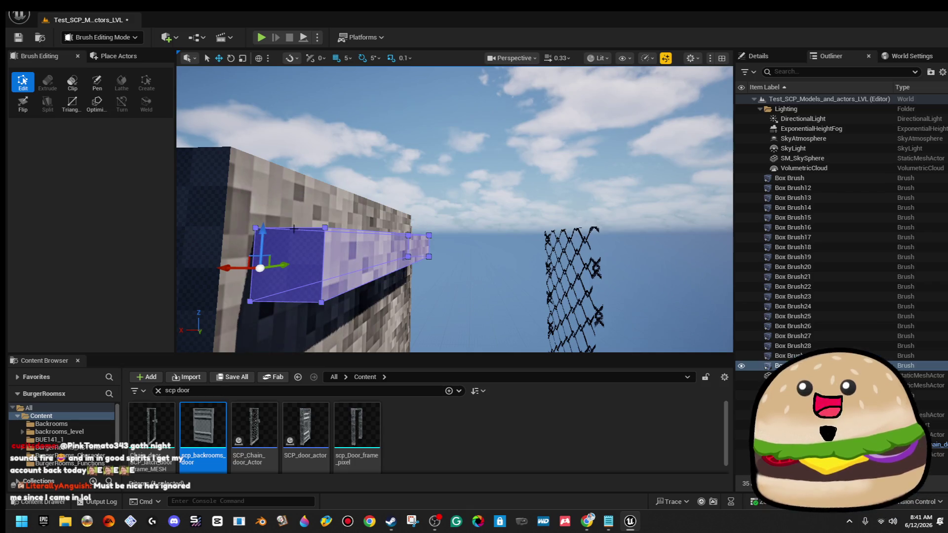
key("d")
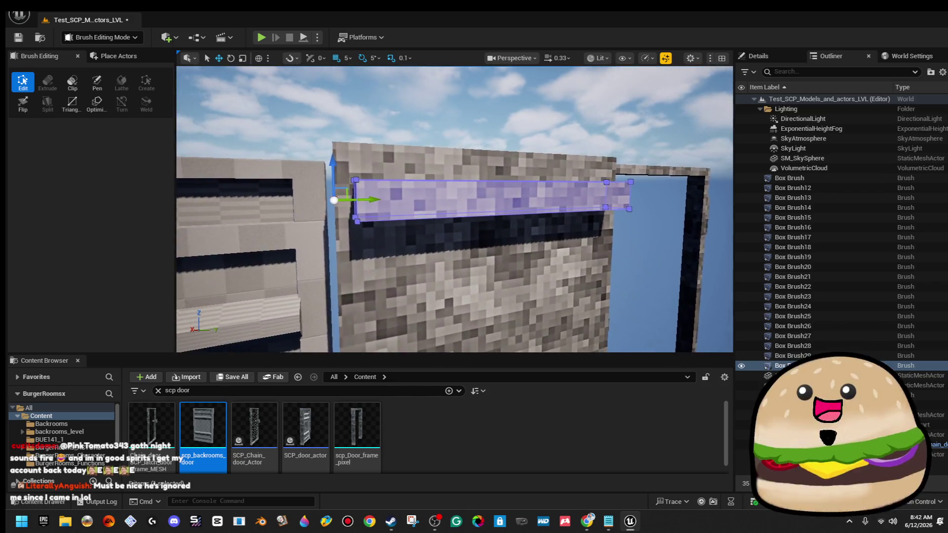
key("a")
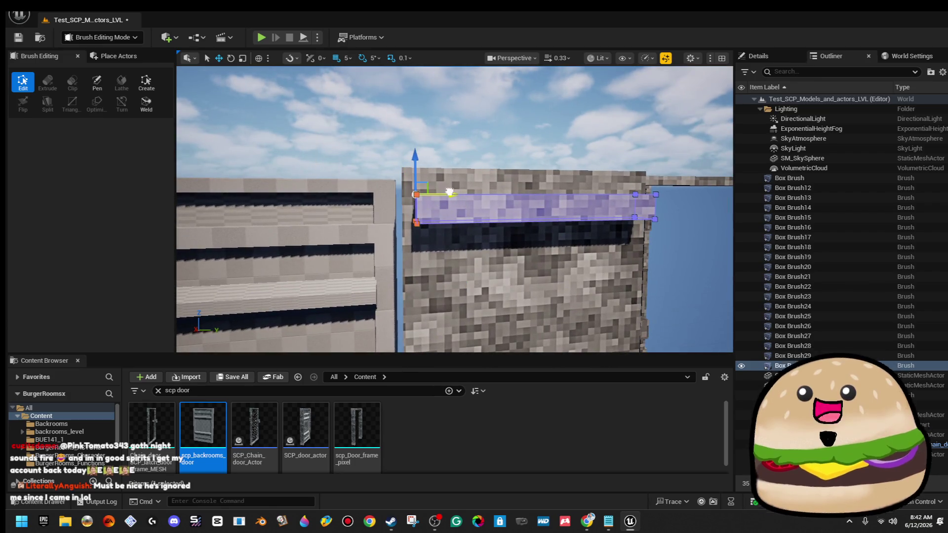
Stretch the strip brush leftward so it spans across the wall
left_click(461, 193)
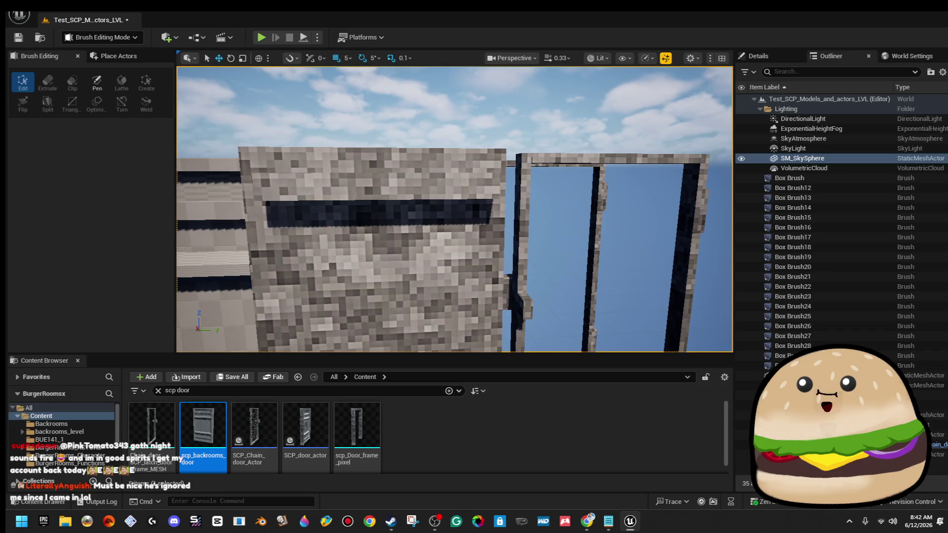
left_click(376, 187)
left_click(494, 173)
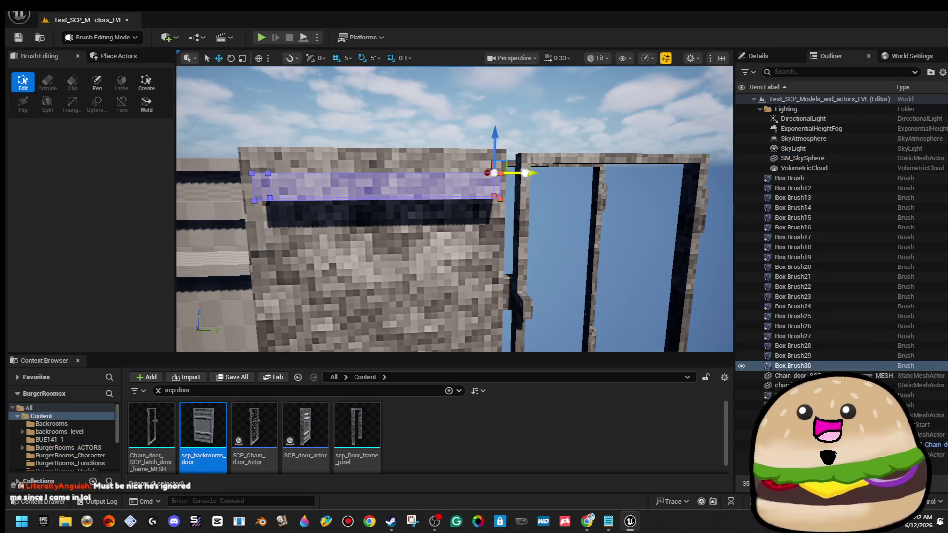
left_click(534, 110)
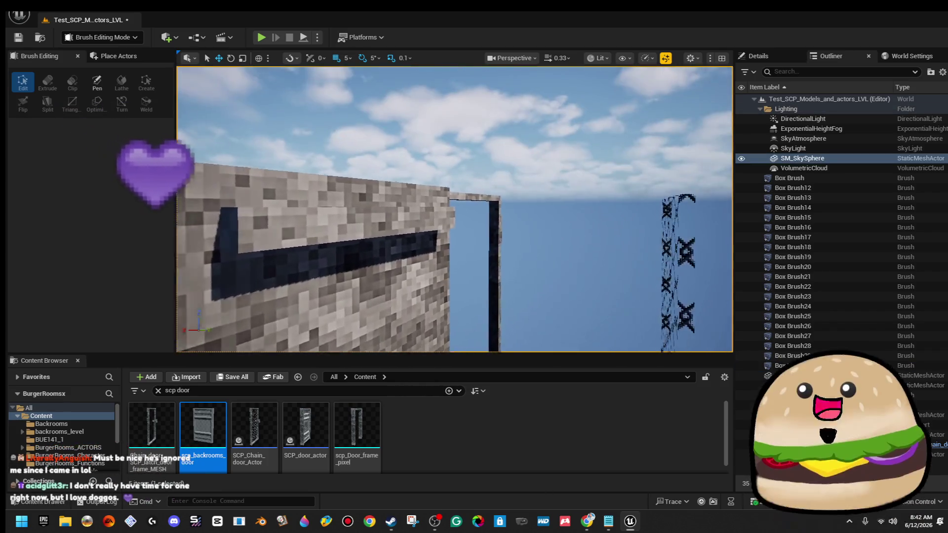
left_click(419, 204)
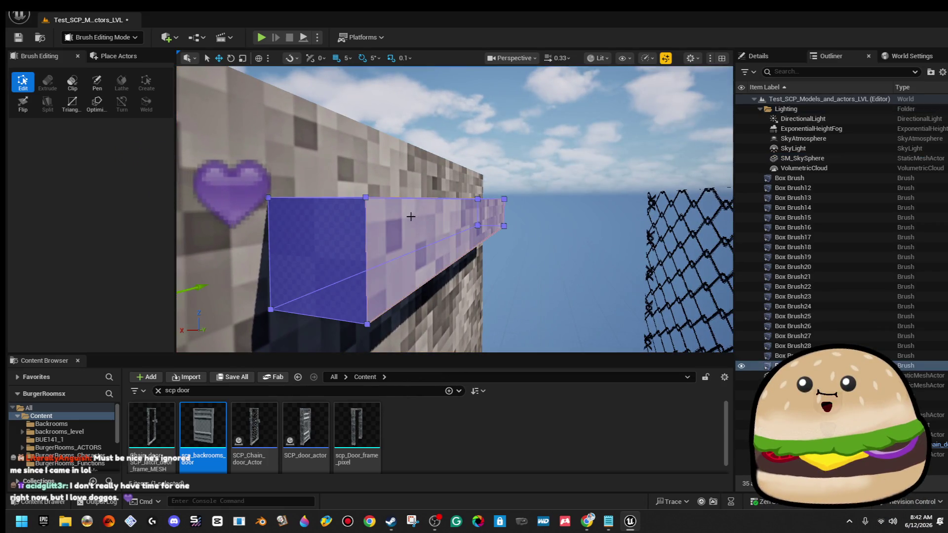
left_click_drag(419, 204, 399, 182)
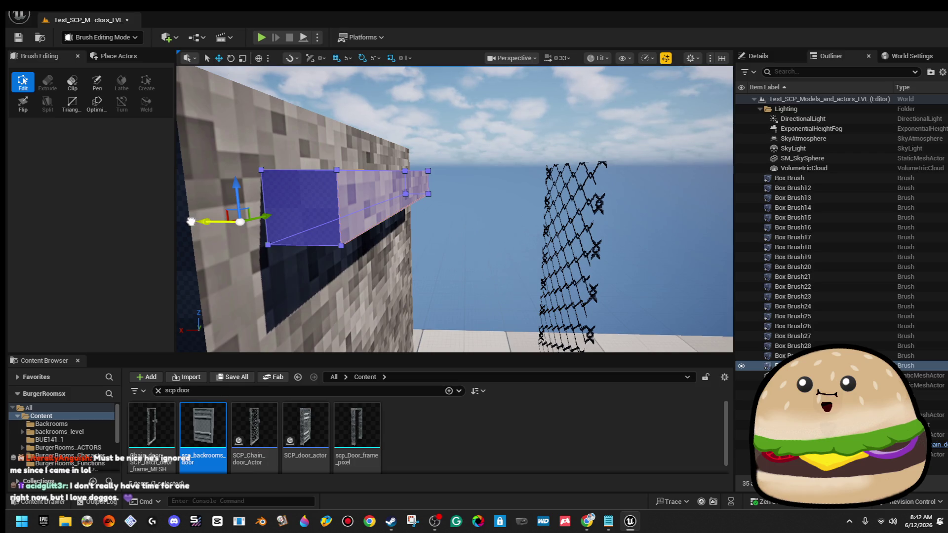
left_click_drag(182, 221, 132, 221)
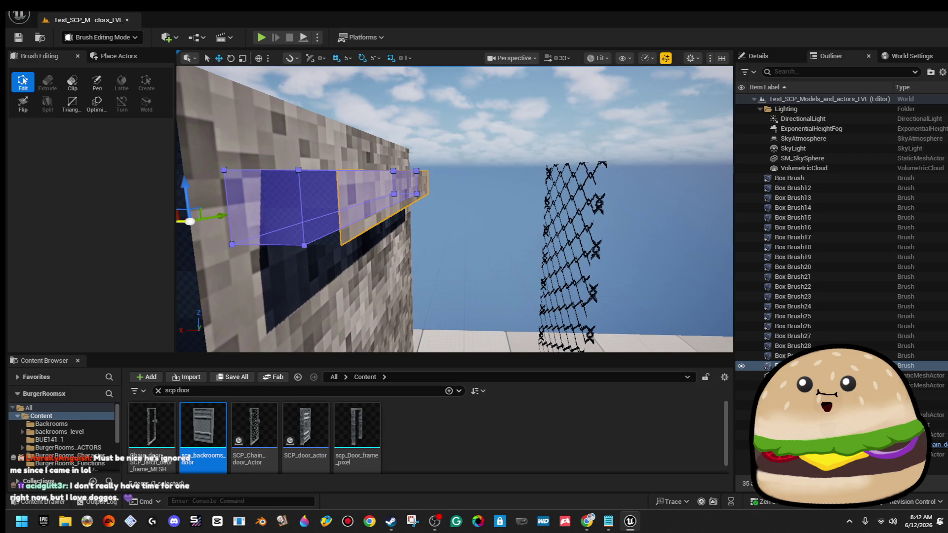
left_click(425, 99)
scroll(425, 99, "up", 2)
mouse_move(425, 207)
left_mouse_down()
mouse_move(405, 203)
mouse_move(435, 207)
left_mouse_up()
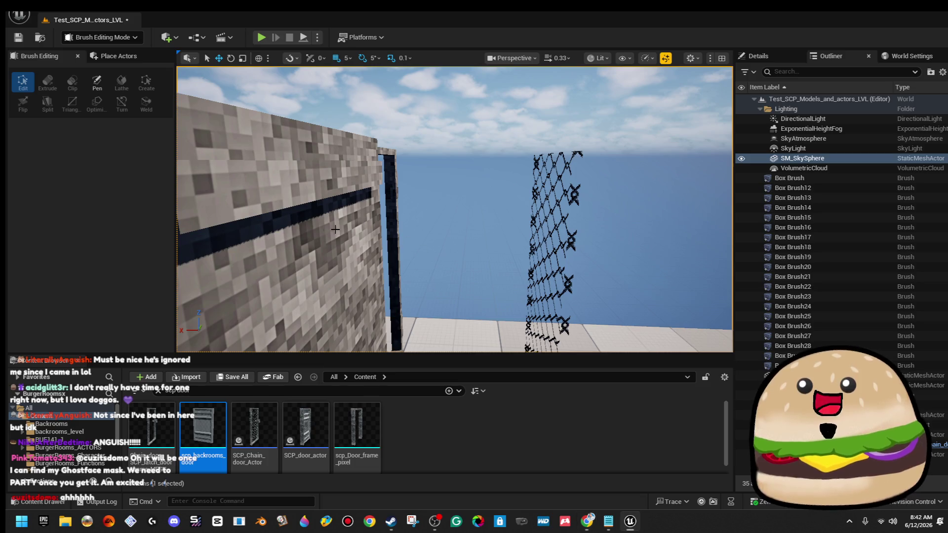
Set Box Brush30's Brush Type to Subtractive in the Details panel
left_click(528, 188)
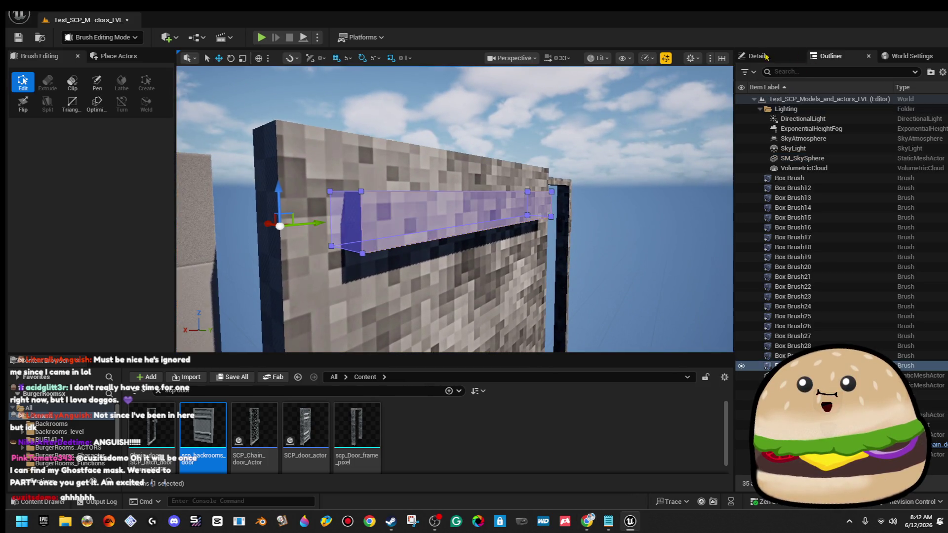
left_click(767, 58)
scroll(935, 330, "down", 10)
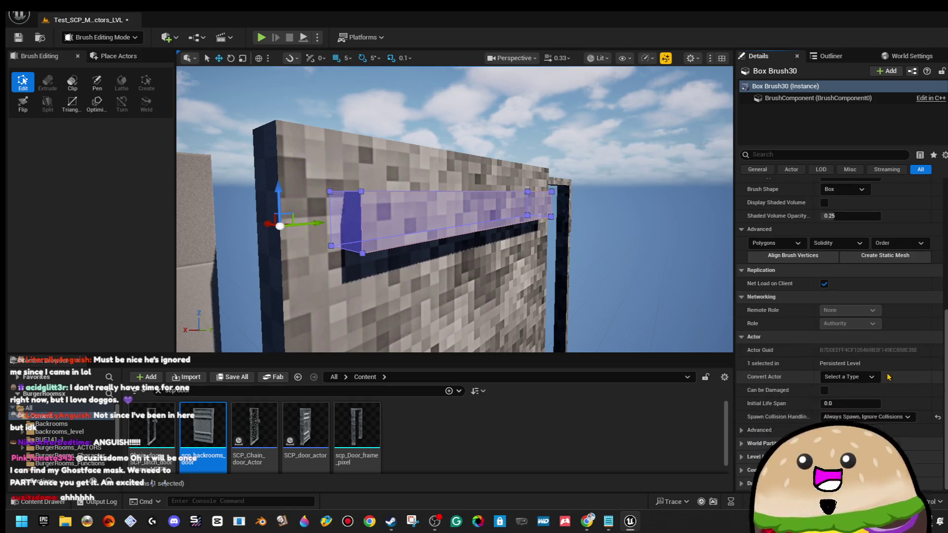
scroll(887, 377, "up", 10)
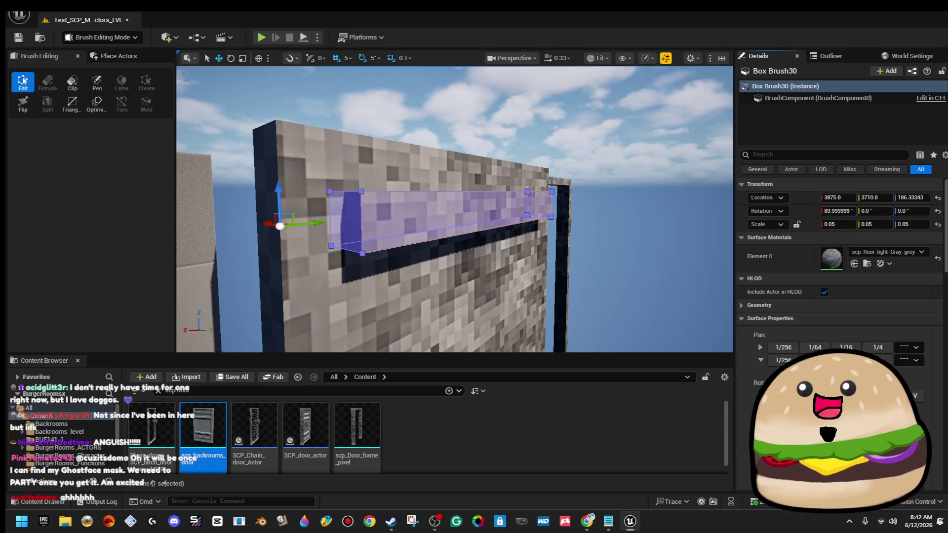
scroll(840, 257, "down", 8)
left_click(873, 231)
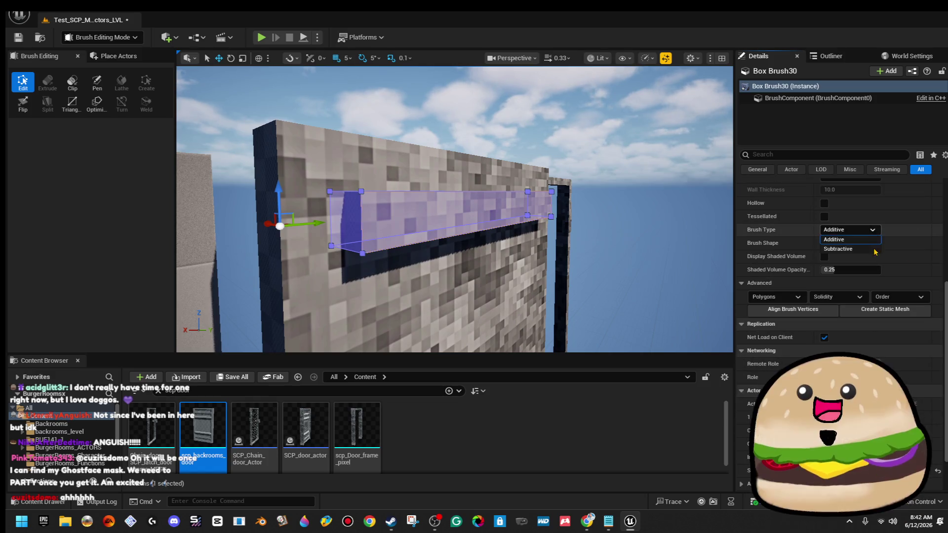
left_click(873, 250)
left_click(639, 189)
mouse_move(639, 188)
left_mouse_down()
mouse_move(592, 148)
mouse_move(652, 153)
mouse_move(517, 191)
left_mouse_up()
Reselect the subtractive strip brush and bring up the grid snap size options
left_click(454, 173)
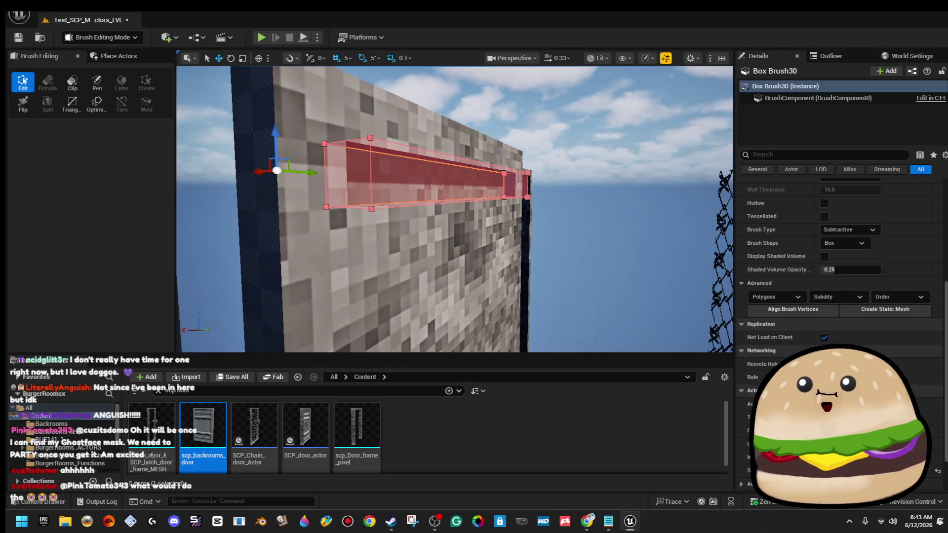
scroll(453, 173, "down", 5)
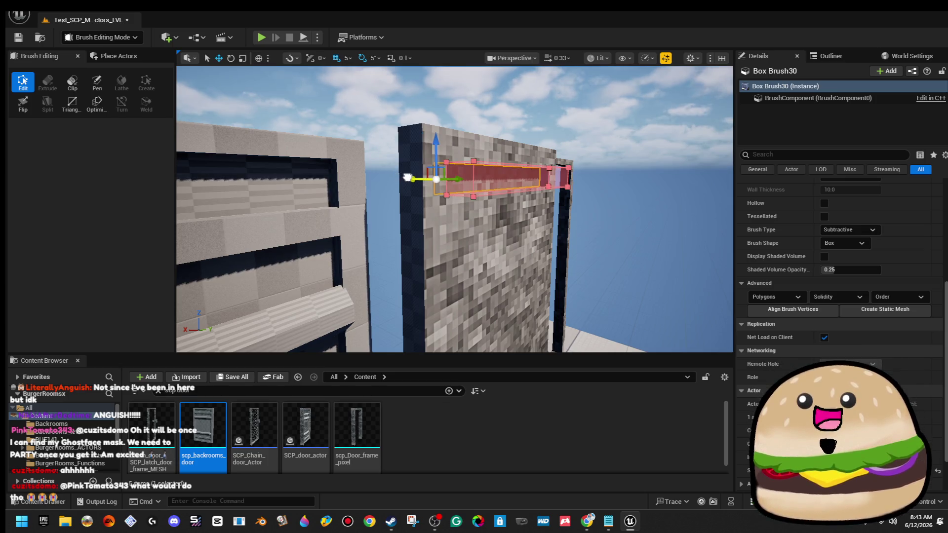
left_click(348, 57)
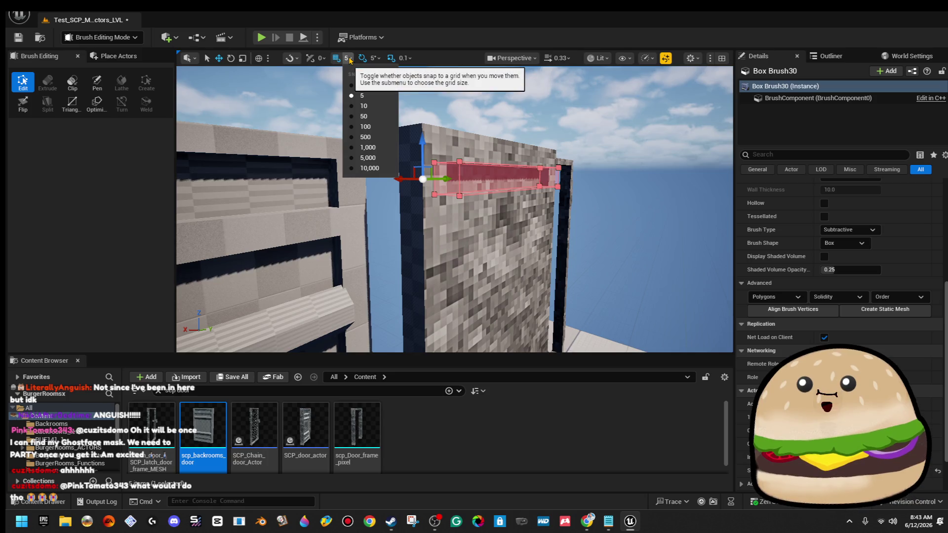
Set grid snapping to 1 and nudge the Box Brush31 cutting strip along and up the wall
left_click(388, 85)
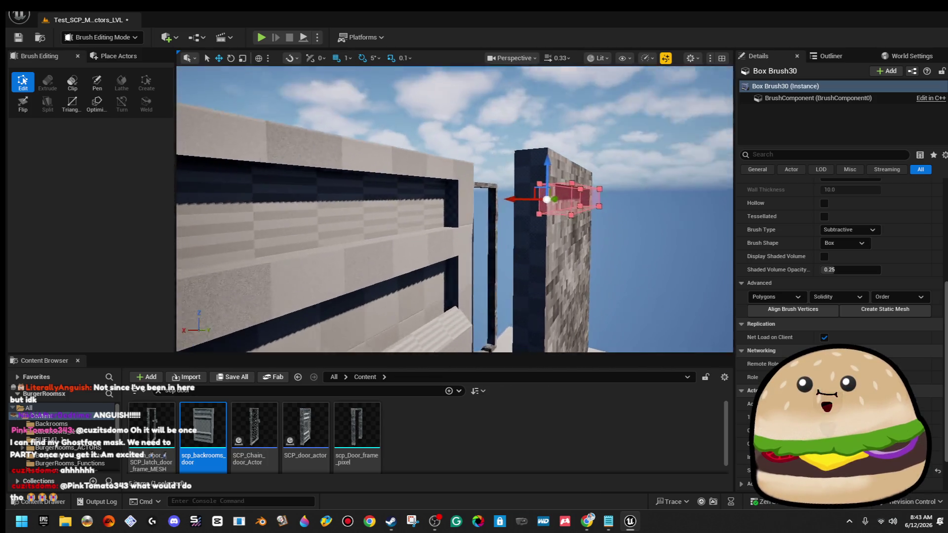
left_click_drag(369, 227, 386, 226)
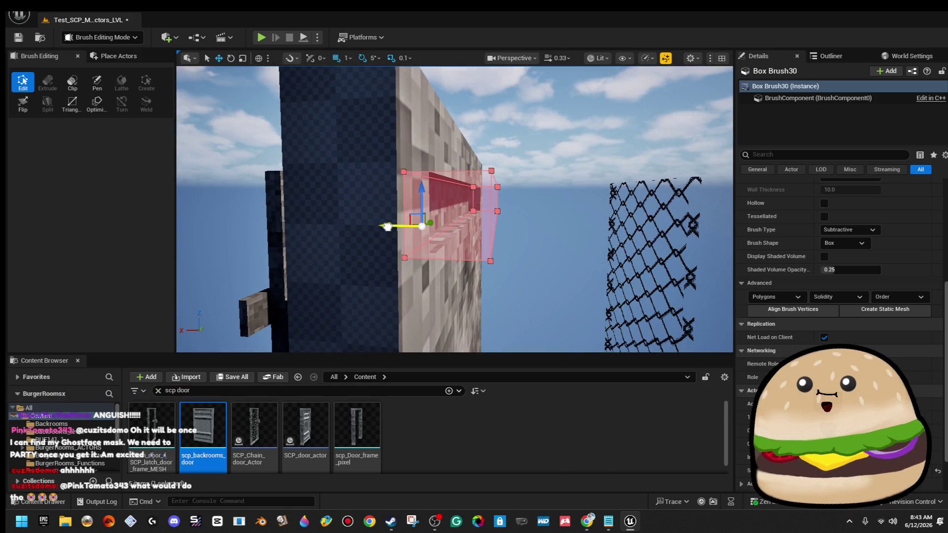
left_click(549, 200)
left_click_drag(548, 200, 499, 158)
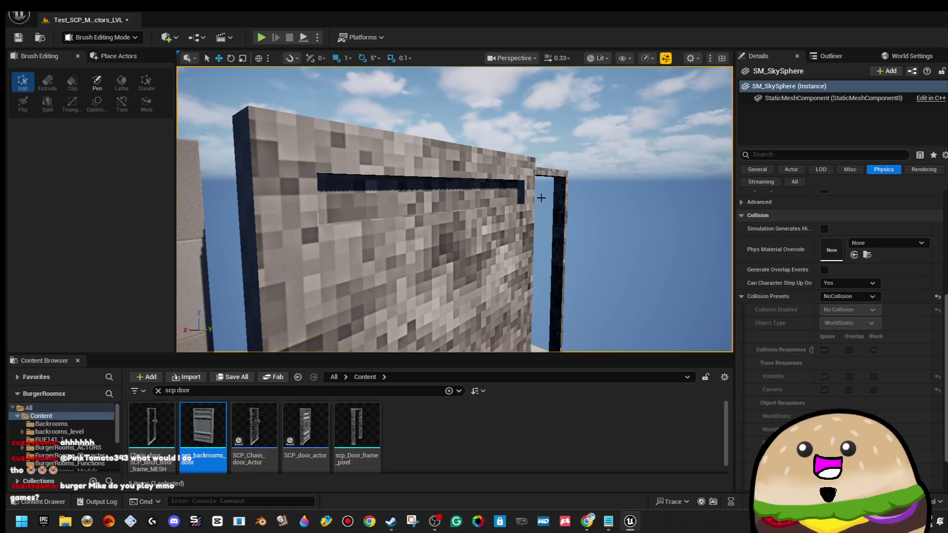
left_click(391, 201)
mouse_move(392, 201)
left_mouse_down()
mouse_move(490, 163)
mouse_move(469, 235)
mouse_move(435, 198)
mouse_move(414, 202)
mouse_move(563, 237)
left_mouse_up()
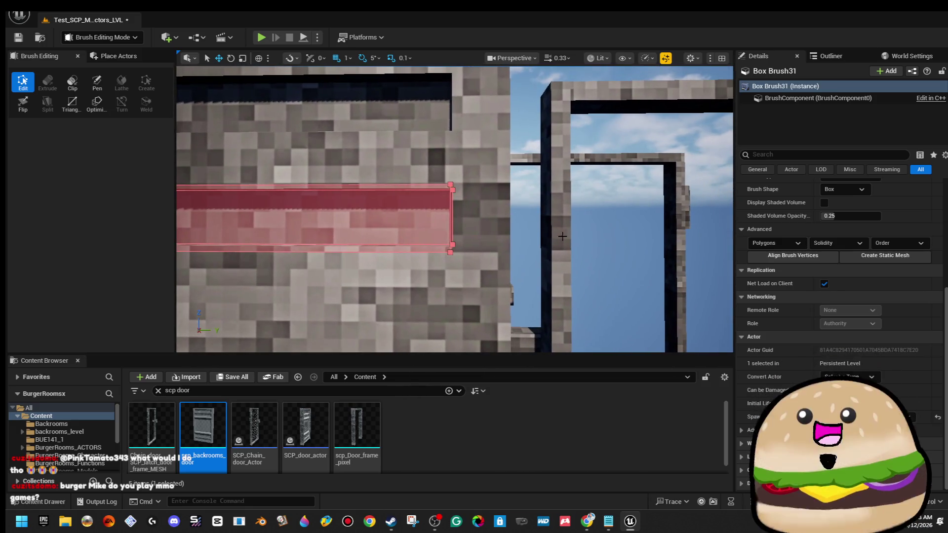
mouse_move(399, 203)
left_mouse_down()
mouse_move(316, 182)
mouse_move(314, 201)
left_mouse_up()
mouse_move(314, 239)
left_mouse_down()
mouse_move(296, 207)
mouse_move(336, 217)
left_mouse_up()
left_click(297, 207)
left_click_drag(637, 193, 630, 192)
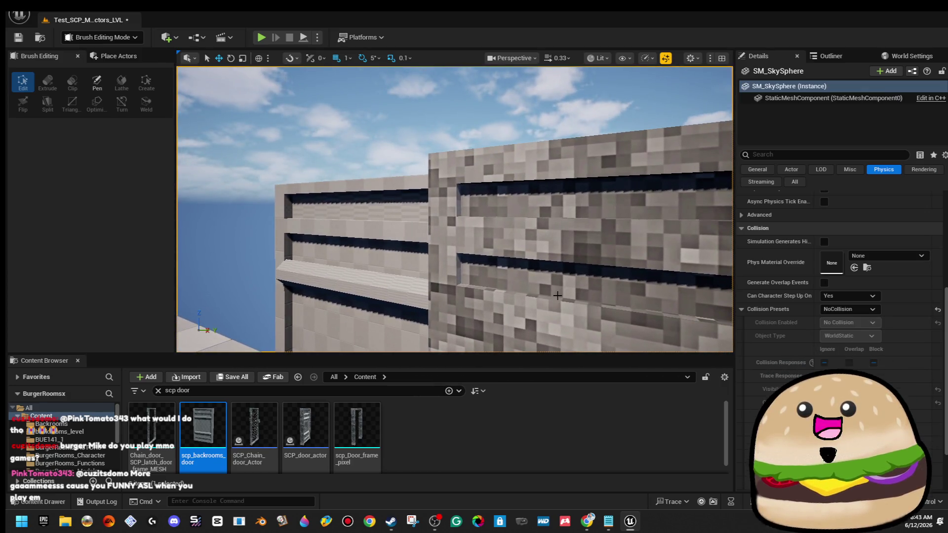
left_click(558, 295)
left_click_drag(424, 231, 424, 229)
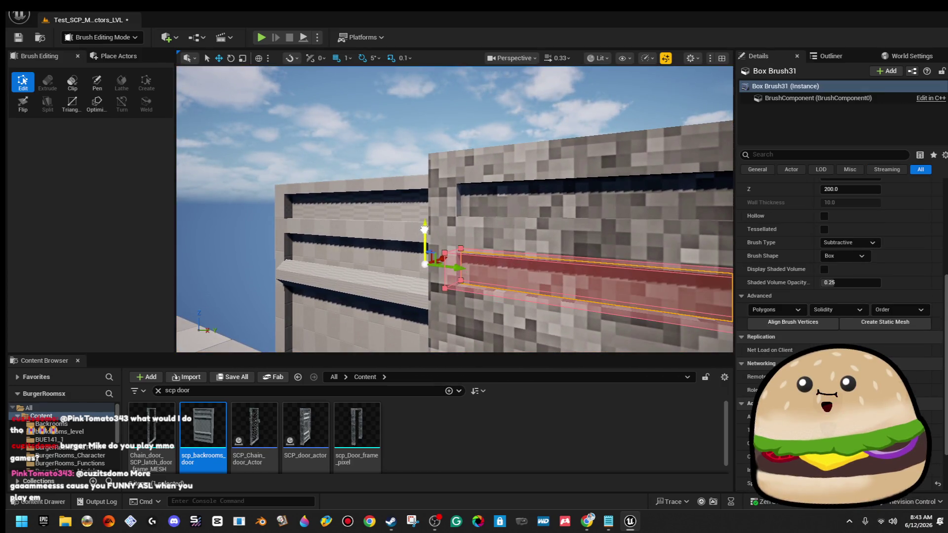
Duplicate the groove brush as Box Brush32 lower down the wall
left_click(387, 142)
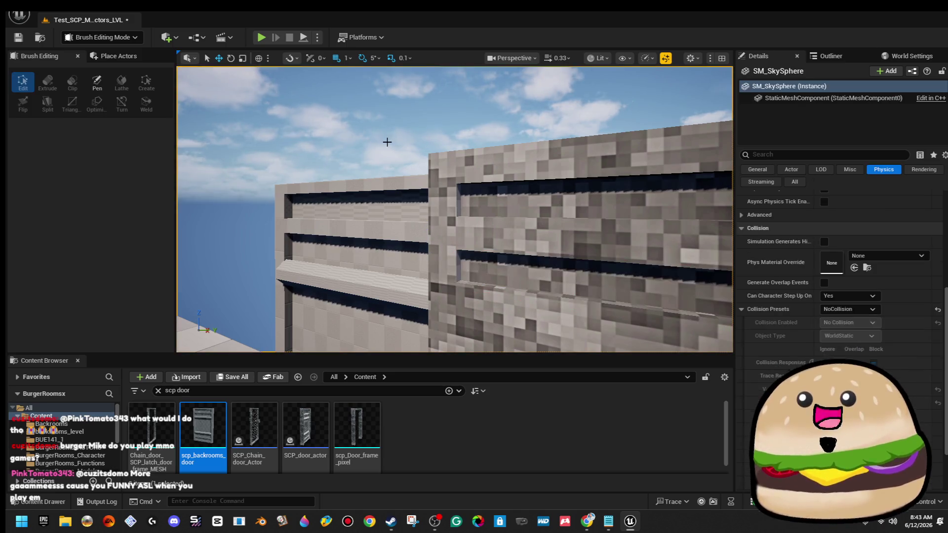
mouse_move(618, 285)
left_mouse_down()
mouse_move(598, 253)
mouse_move(540, 239)
left_mouse_up()
left_click(544, 227)
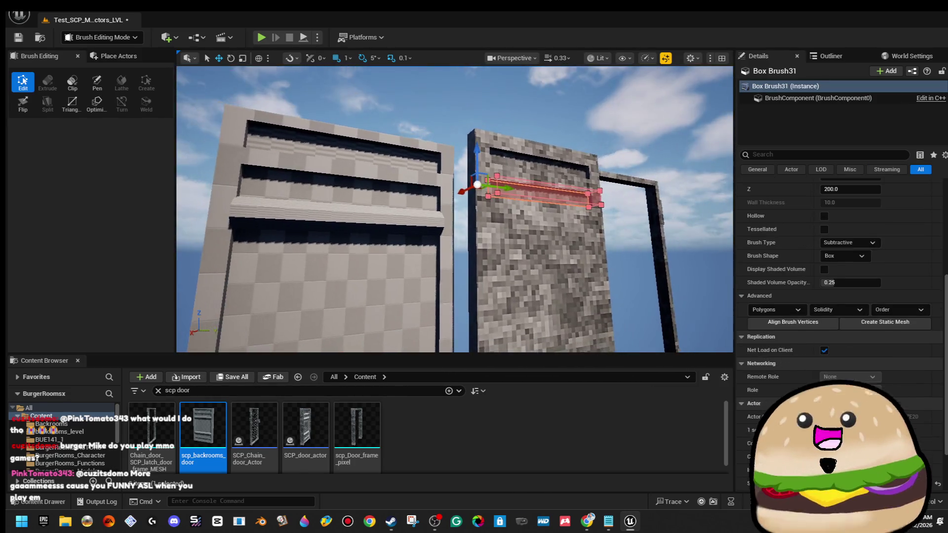
mouse_move(470, 156)
left_mouse_down()
mouse_move(473, 194)
mouse_move(494, 208)
mouse_move(484, 188)
mouse_move(445, 197)
mouse_move(474, 212)
mouse_move(521, 183)
left_mouse_up()
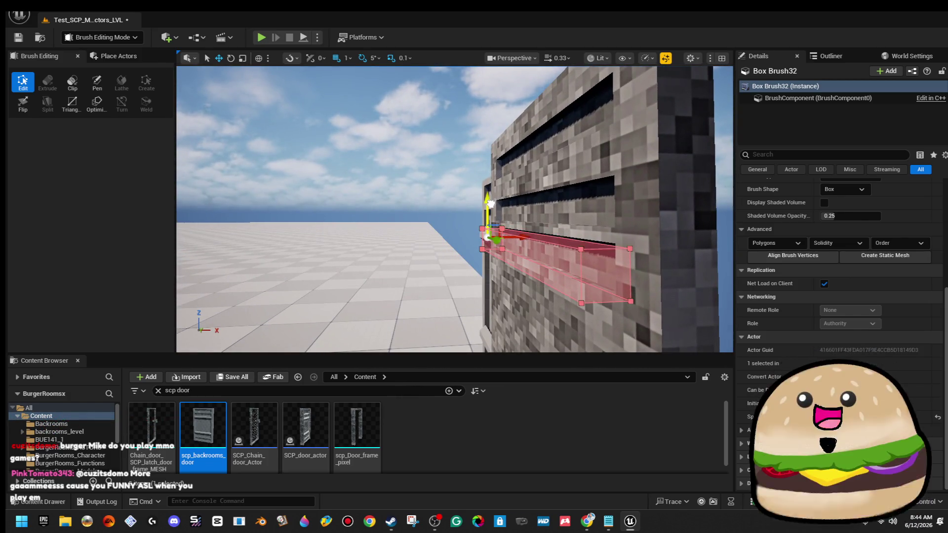
mouse_move(490, 204)
left_mouse_down()
mouse_move(454, 206)
mouse_move(515, 199)
left_mouse_up()
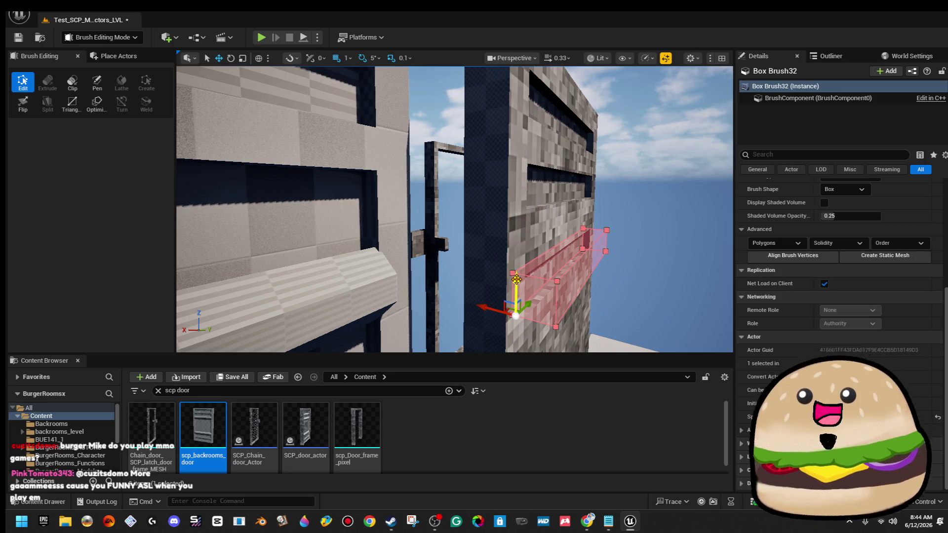
mouse_move(517, 280)
left_mouse_down()
mouse_move(477, 279)
mouse_move(460, 172)
left_mouse_up()
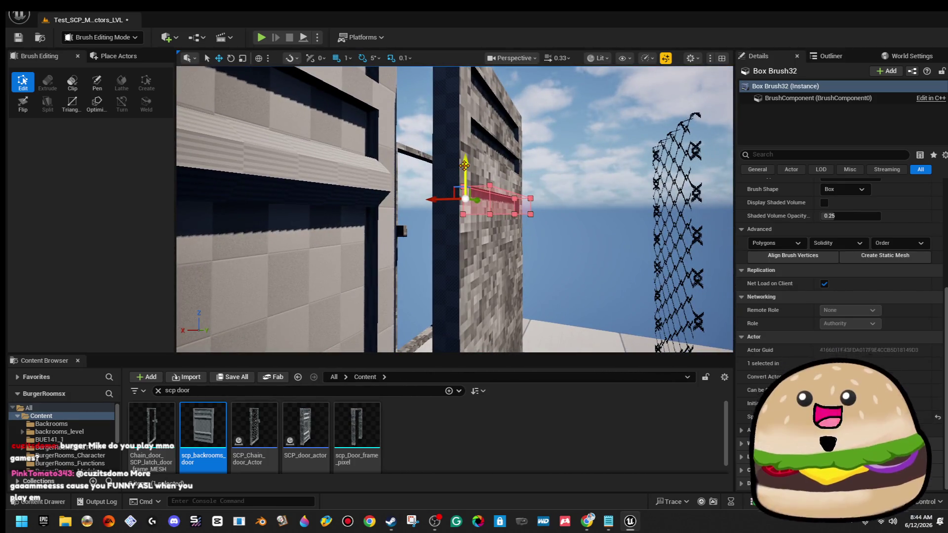
mouse_move(496, 203)
left_mouse_down()
mouse_move(459, 171)
mouse_move(469, 170)
mouse_move(457, 171)
mouse_move(503, 281)
left_mouse_up()
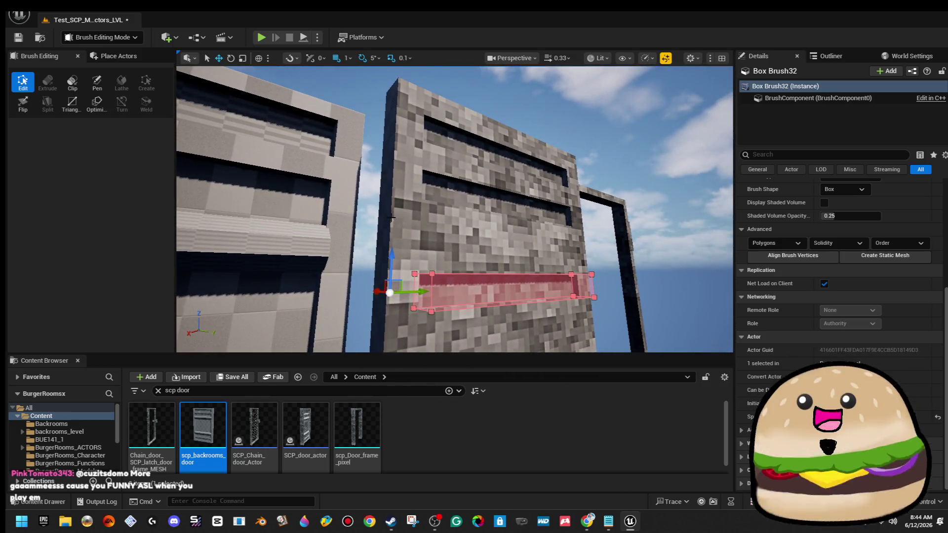
mouse_move(407, 223)
left_mouse_down()
mouse_move(353, 213)
mouse_move(410, 197)
mouse_move(487, 135)
mouse_move(500, 243)
left_mouse_up()
left_click(370, 232)
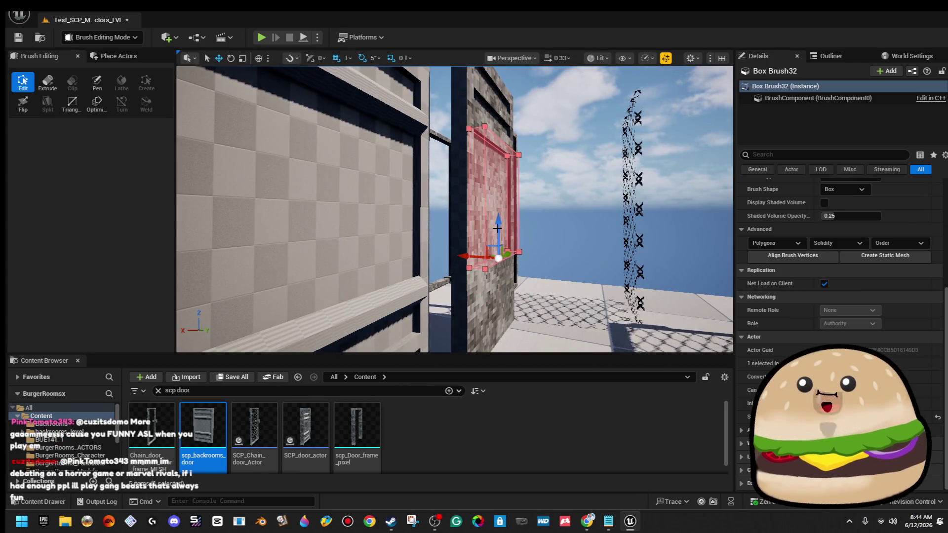
left_click(500, 232)
mouse_move(501, 231)
left_mouse_down()
mouse_move(480, 276)
mouse_move(459, 247)
left_mouse_up()
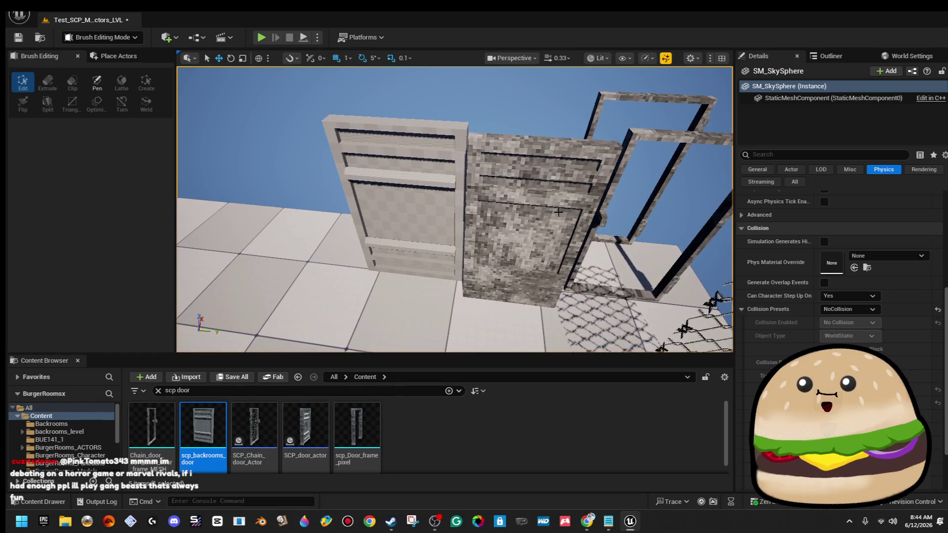
Select the two groove brushes on the door and slide them down
mouse_move(559, 211)
left_mouse_down()
mouse_move(554, 172)
mouse_move(511, 181)
left_mouse_up()
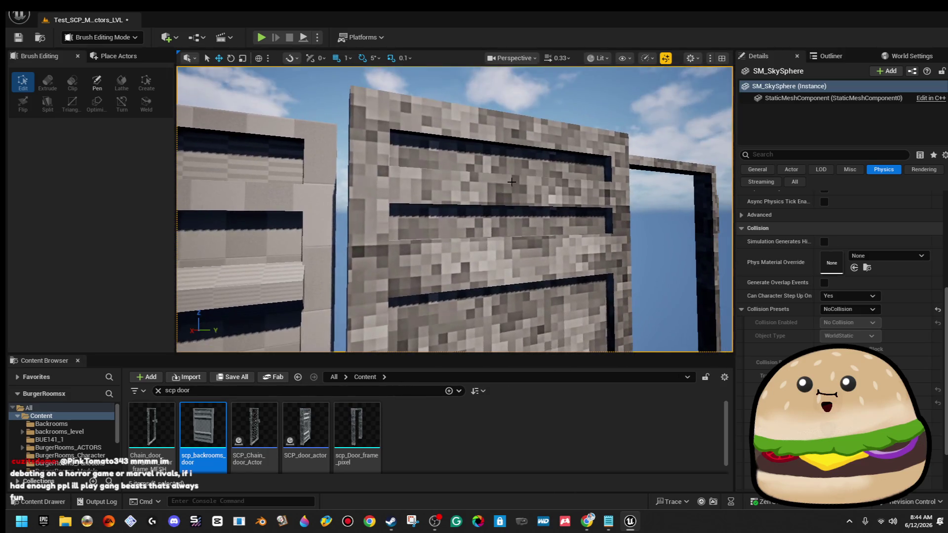
left_click(493, 230)
mouse_move(492, 230)
left_mouse_down()
mouse_move(467, 249)
mouse_move(470, 237)
left_mouse_up()
left_click(470, 255, "ctrl")
left_click_drag(408, 114, 392, 247)
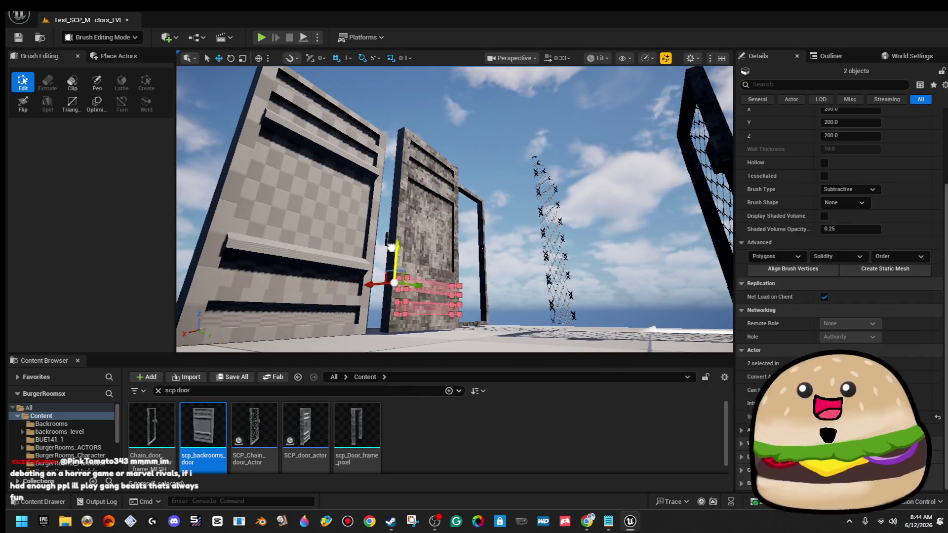
left_click(511, 239)
mouse_move(511, 239)
left_mouse_down()
mouse_move(512, 163)
mouse_move(451, 180)
mouse_move(511, 238)
left_mouse_up()
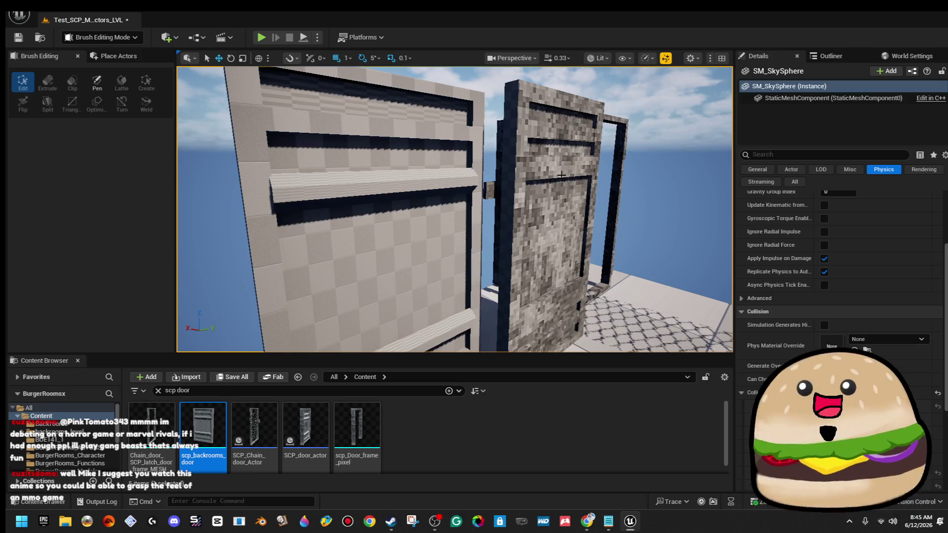
Select the top band, middle band and lower panel brushes and move them left onto the dark wall
left_click(563, 111)
left_click(563, 143, "ctrl")
left_click(553, 222, "ctrl")
left_click_drag(454, 208, 454, 276)
scroll(422, 138, "up", 3)
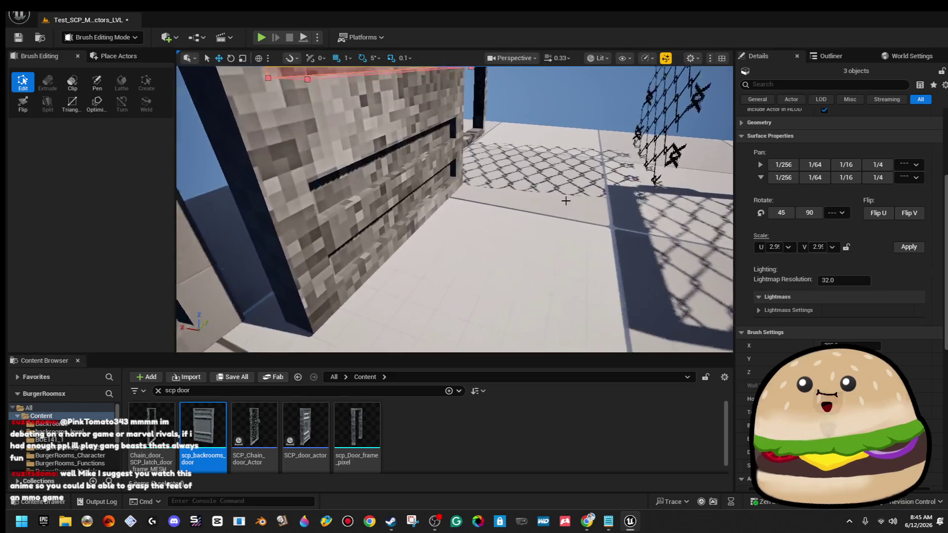
mouse_move(421, 197)
left_mouse_down()
mouse_move(371, 199)
mouse_move(374, 237)
mouse_move(350, 234)
mouse_move(385, 302)
left_mouse_up()
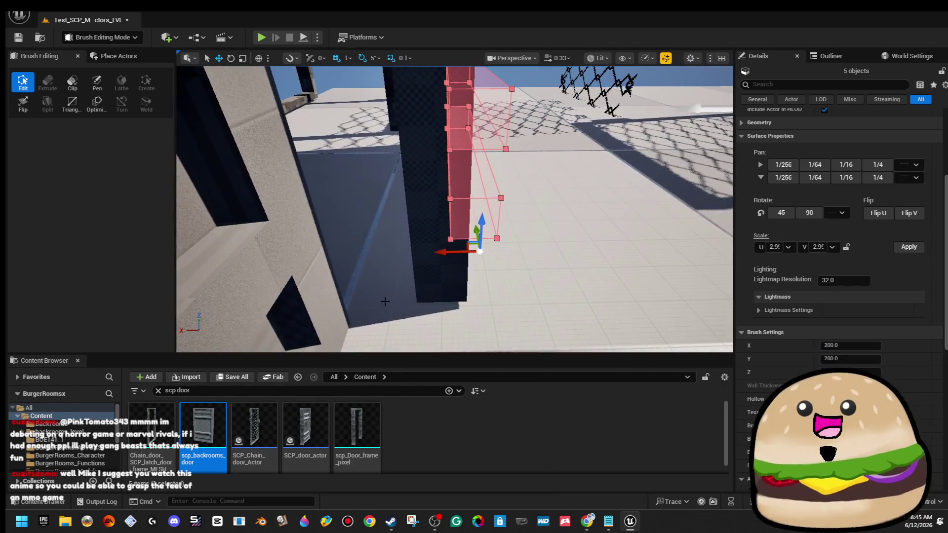
left_click_drag(442, 254, 361, 254)
mouse_move(428, 224)
left_mouse_down()
mouse_move(353, 213)
mouse_move(364, 238)
left_mouse_up()
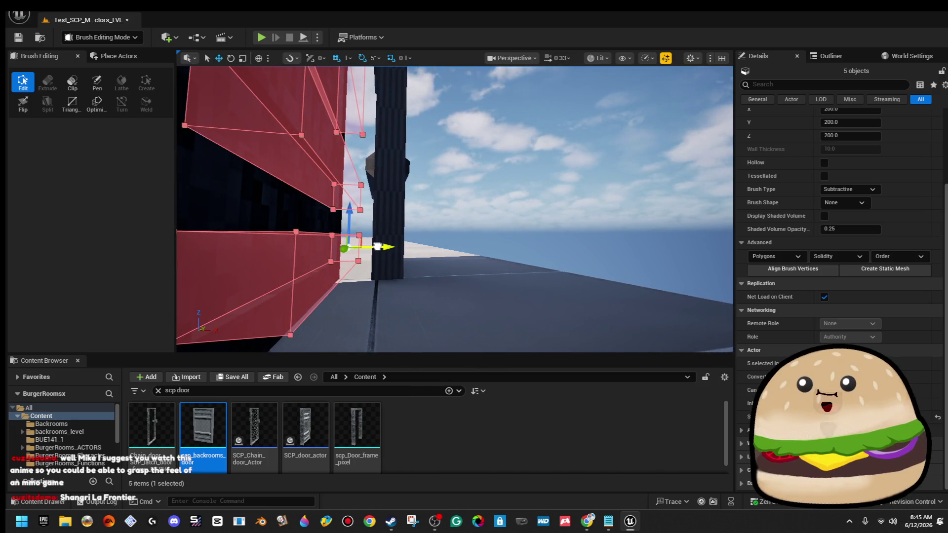
mouse_move(377, 247)
left_mouse_down()
mouse_move(341, 233)
mouse_move(450, 229)
left_mouse_up()
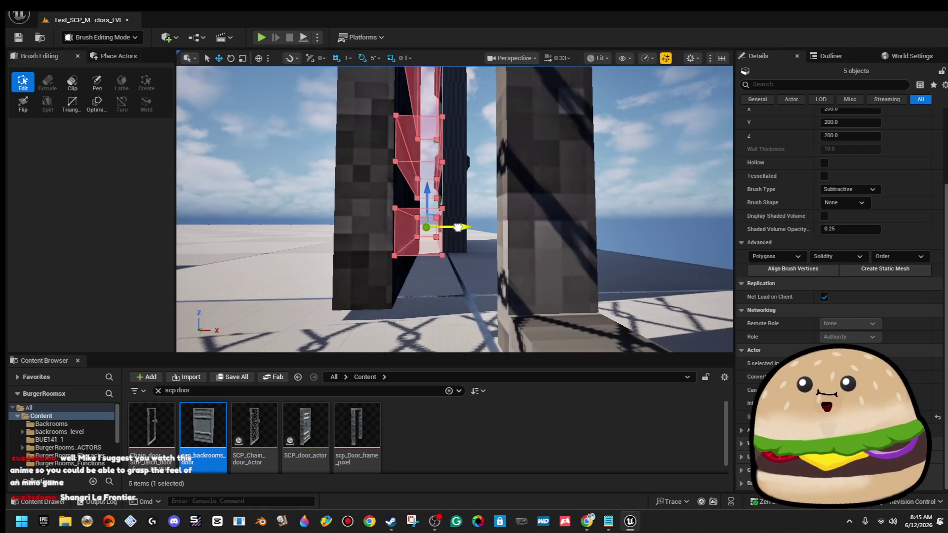
Bring back the five-brush selection with undo, then clear it
left_click(481, 180)
left_click_drag(481, 180, 460, 143)
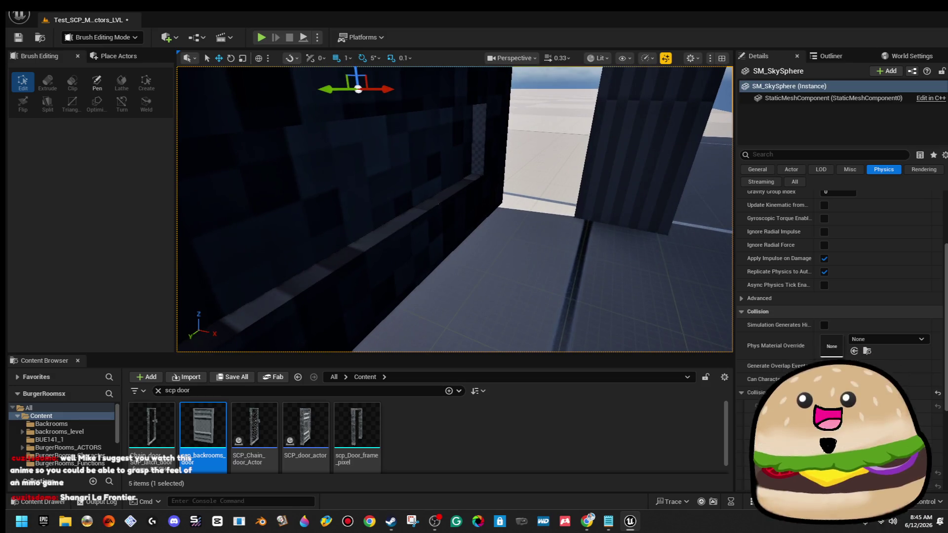
key("ctrl+z")
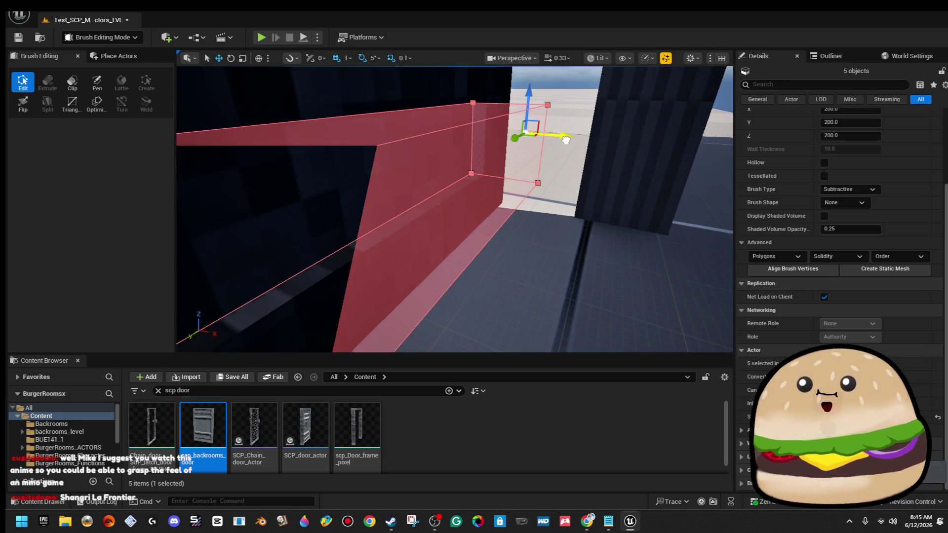
scroll(609, 105, "up", 3)
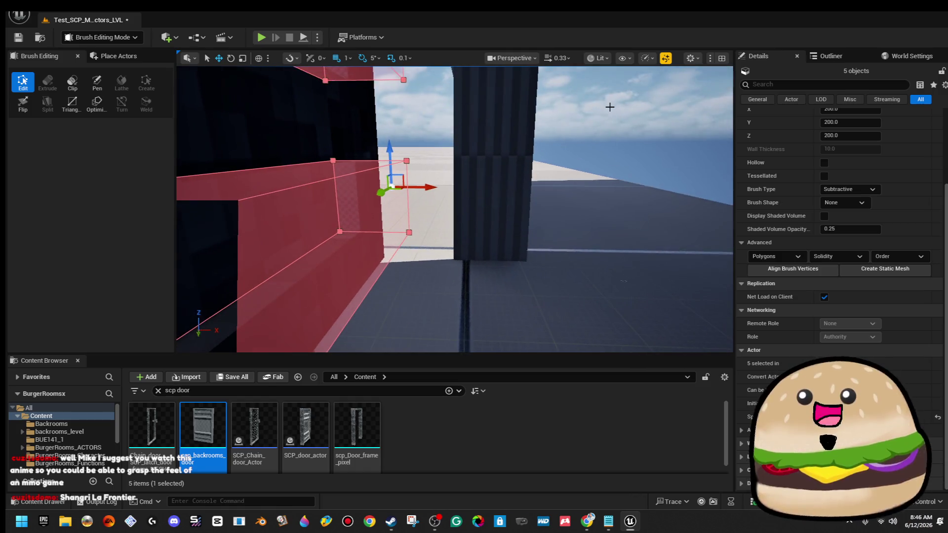
left_click(609, 106)
mouse_move(454, 207)
left_mouse_down()
mouse_move(415, 207)
mouse_move(454, 207)
mouse_move(434, 173)
mouse_move(262, 277)
mouse_move(262, 247)
left_mouse_up()
Ctrl-click the wall and groove brushes until Details shows 10 selected objects
left_click(433, 173)
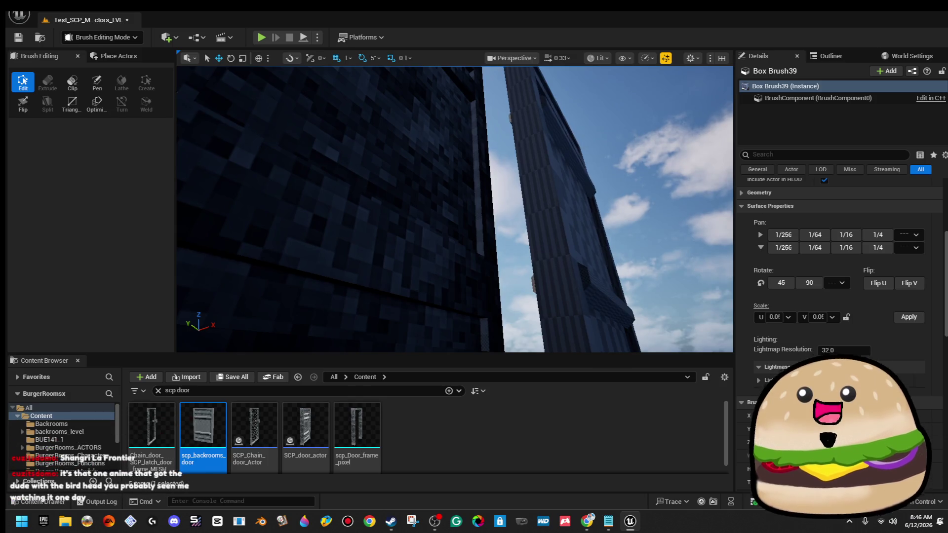
left_click(400, 325, "ctrl")
mouse_move(400, 324)
left_mouse_down()
mouse_move(400, 257)
mouse_move(400, 306)
mouse_move(400, 267)
left_mouse_up()
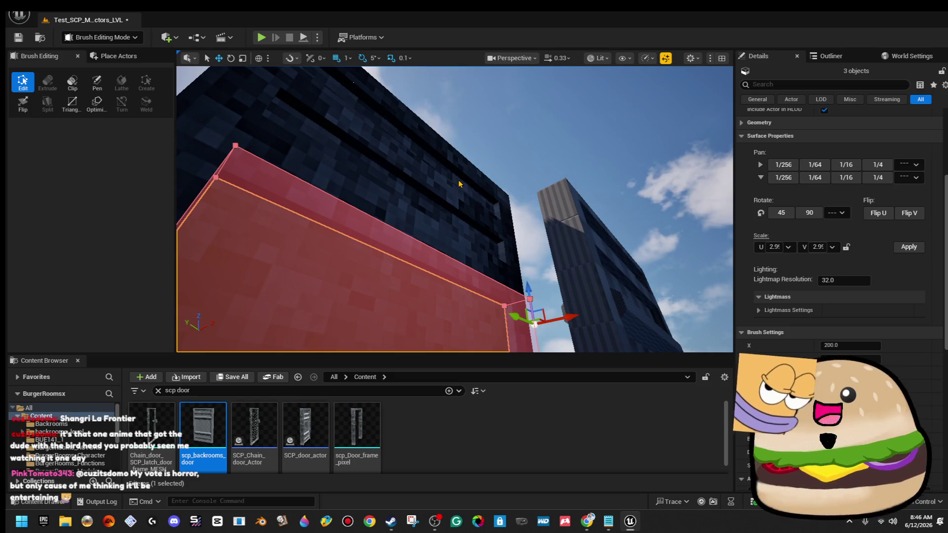
left_click(459, 183, "ctrl")
mouse_move(434, 210)
left_mouse_down()
mouse_move(434, 195)
mouse_move(435, 213)
mouse_move(415, 205)
left_mouse_up()
left_click(435, 196, "ctrl")
left_click(434, 222, "ctrl")
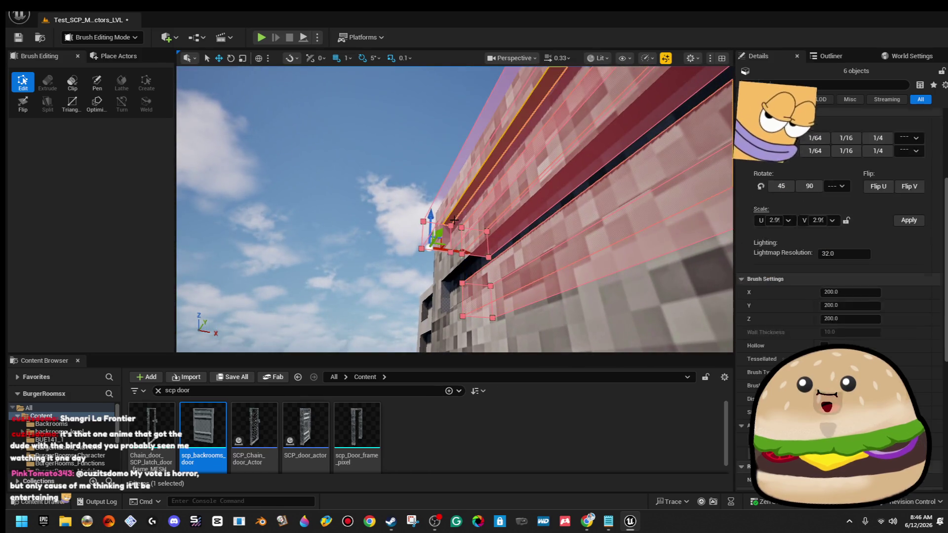
left_click_drag(445, 287, 435, 178)
left_click(435, 221, "ctrl")
left_click(440, 219, "ctrl")
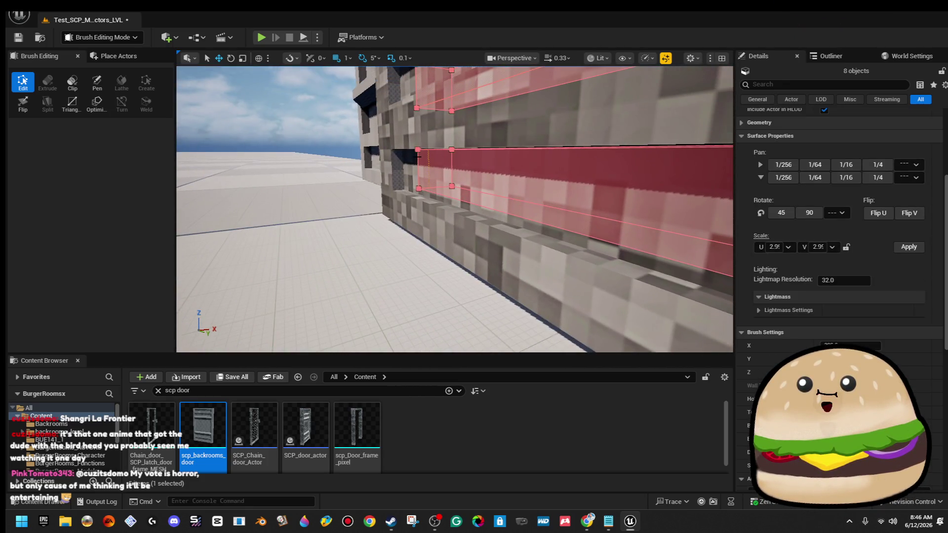
left_click(408, 165, "ctrl")
left_click(400, 99, "ctrl")
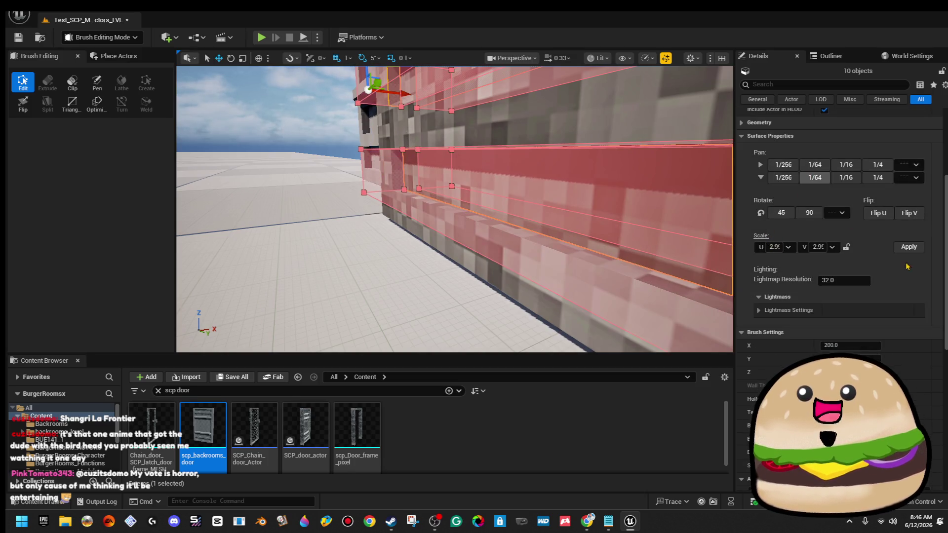
scroll(751, 226, "up", 5)
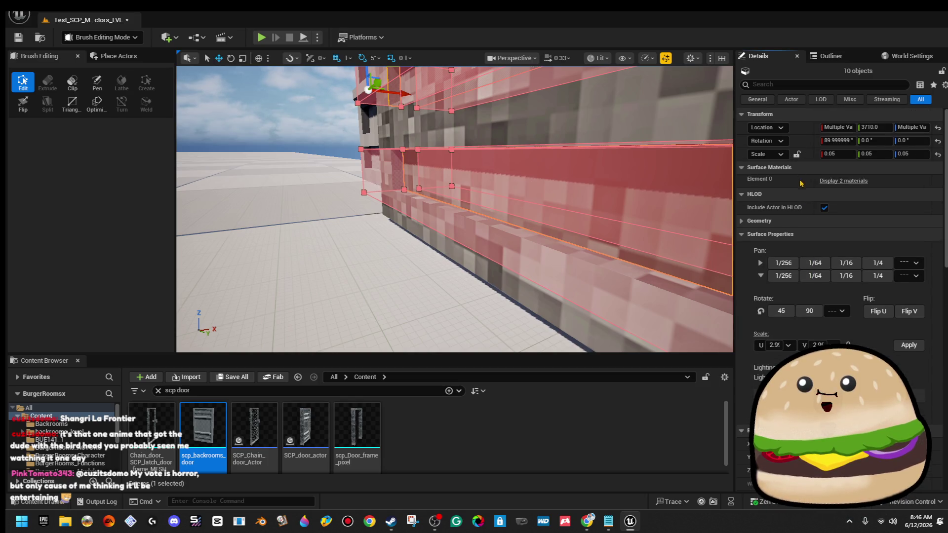
left_click(751, 222)
Select all matching groove-brush surfaces and set their material to cloudy_darker_smealess_Mat
left_click(765, 234)
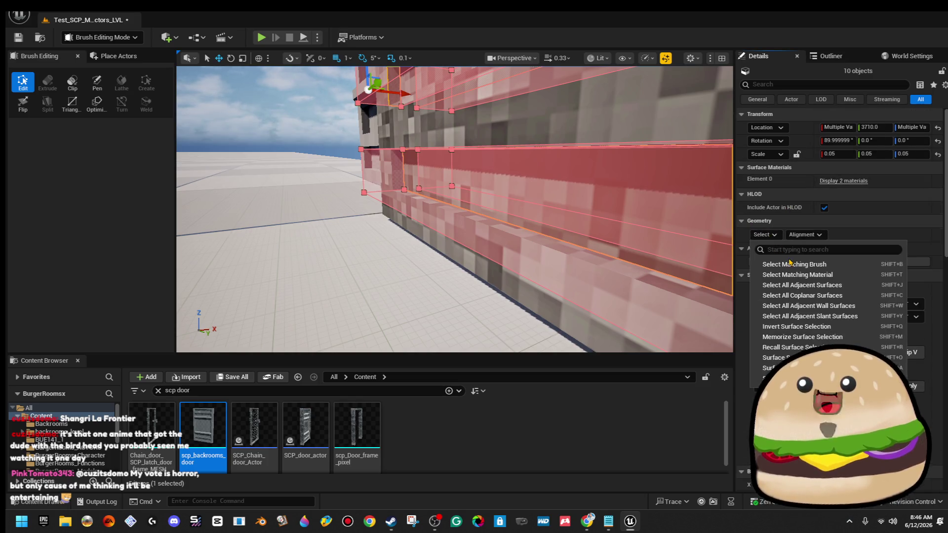
left_click(791, 265)
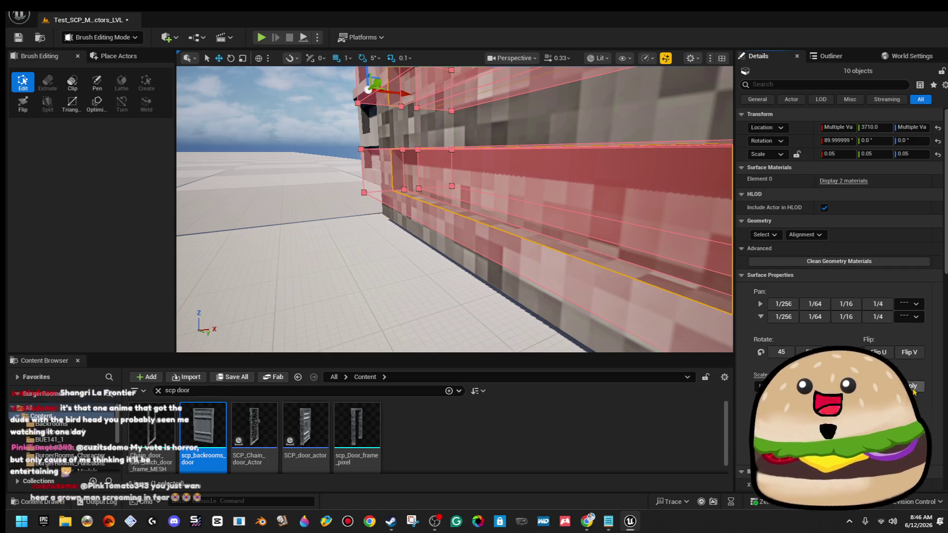
left_click_drag(593, 219, 593, 168)
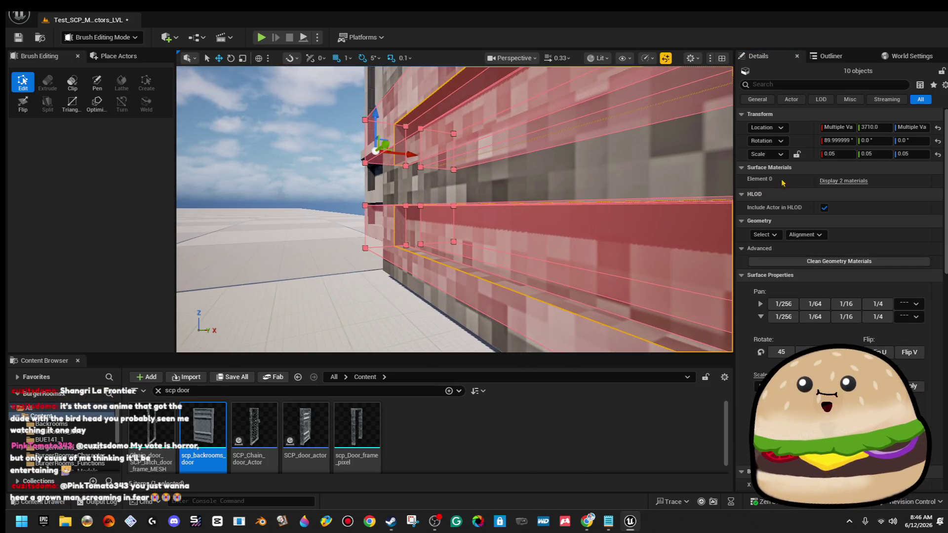
left_click(842, 181)
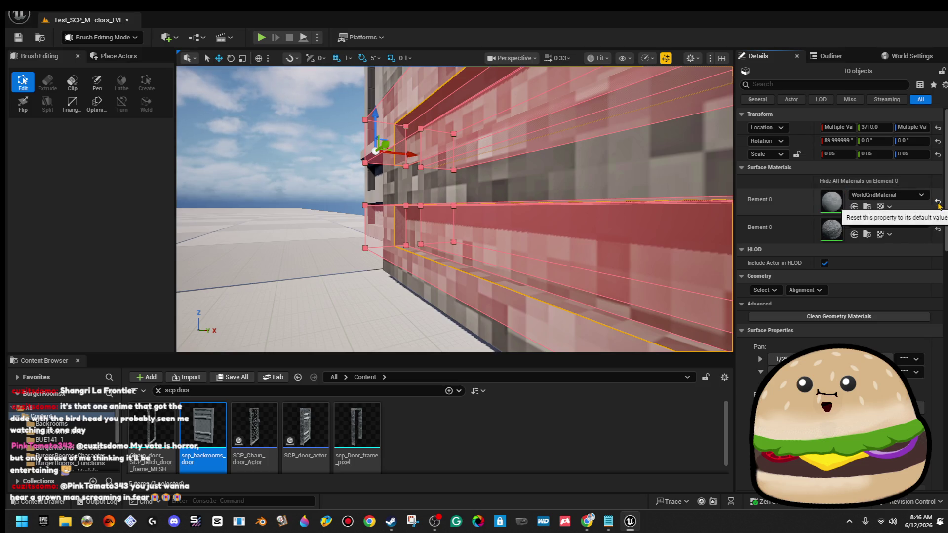
left_click(881, 208)
left_click(900, 182)
type("cloudy")
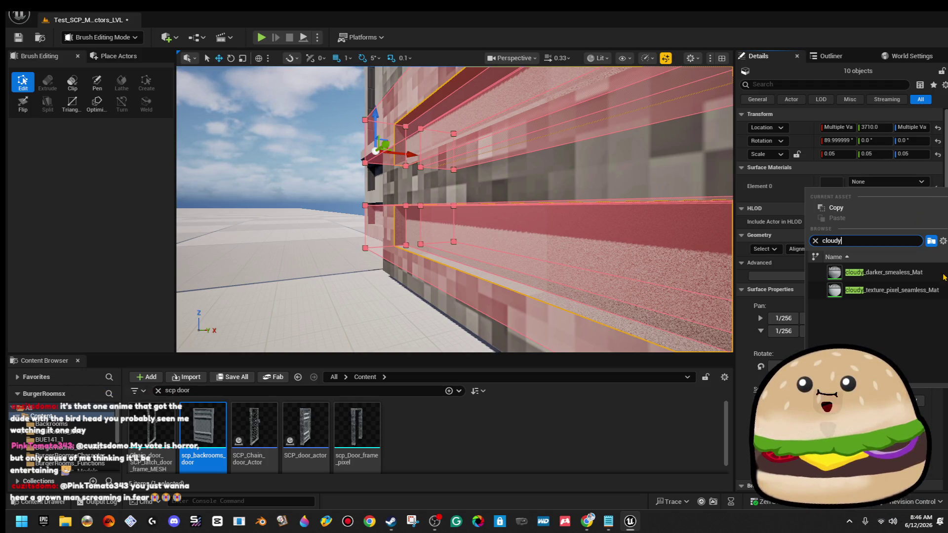
left_click(897, 272)
Frame the groove brushes, fit the cloudy texture to each surface, then deselect them
key("f")
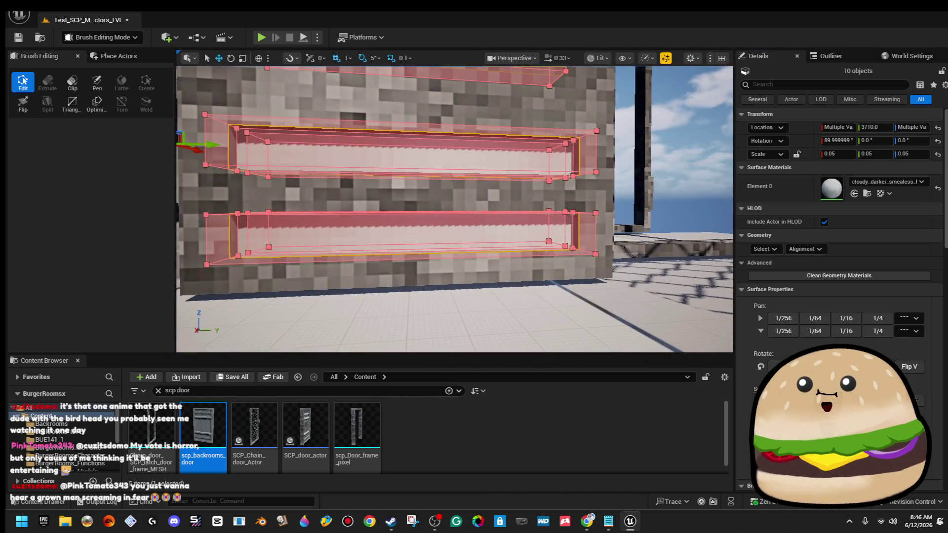
left_click(806, 249)
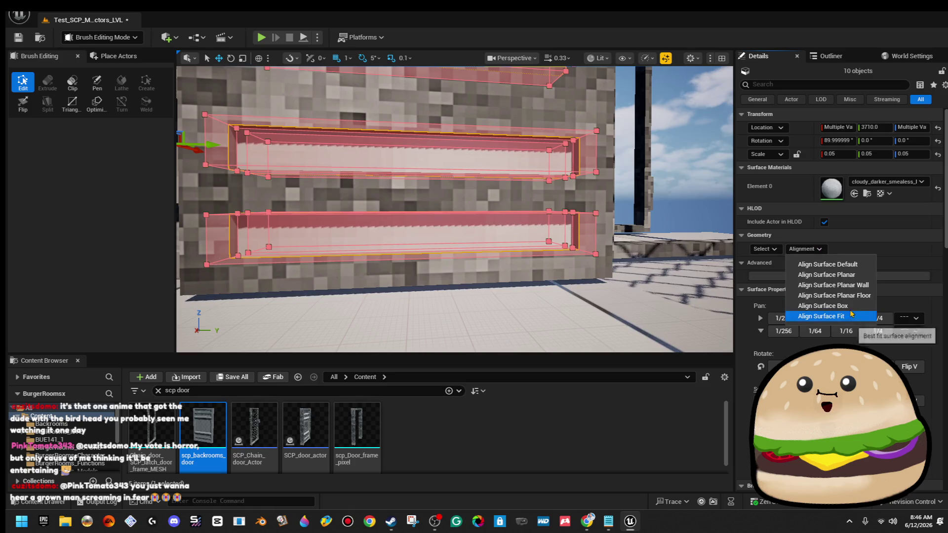
left_click(850, 310)
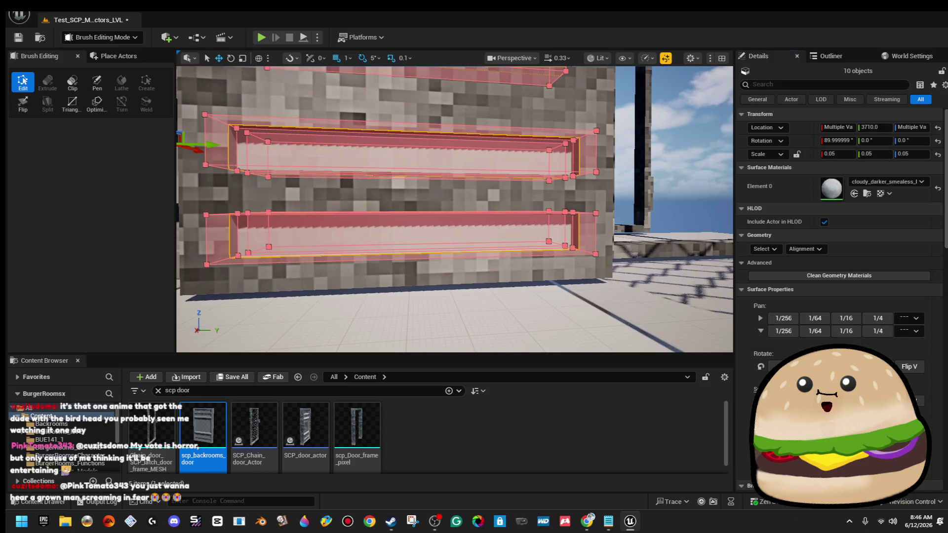
left_click(682, 148)
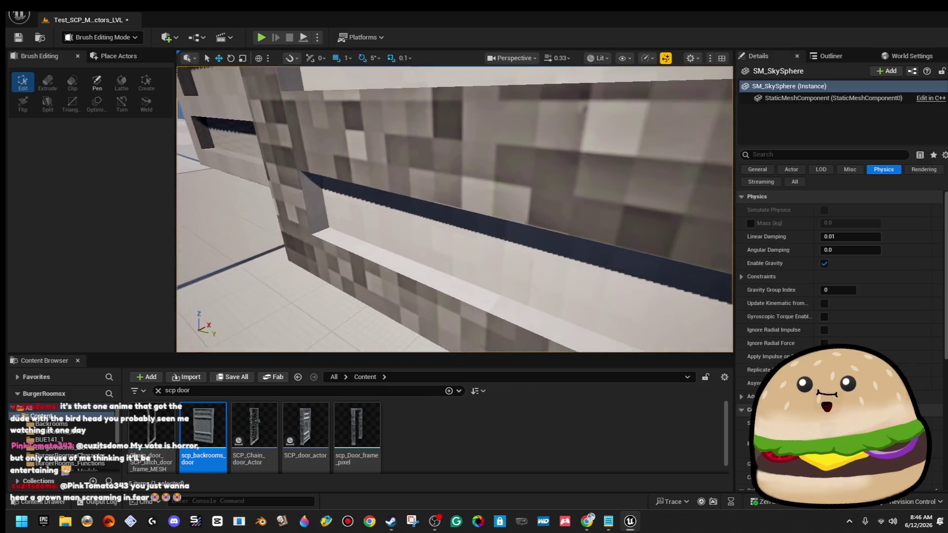
Select the door's white panel brush, trying and undoing two edge-drag resizes
key("s")
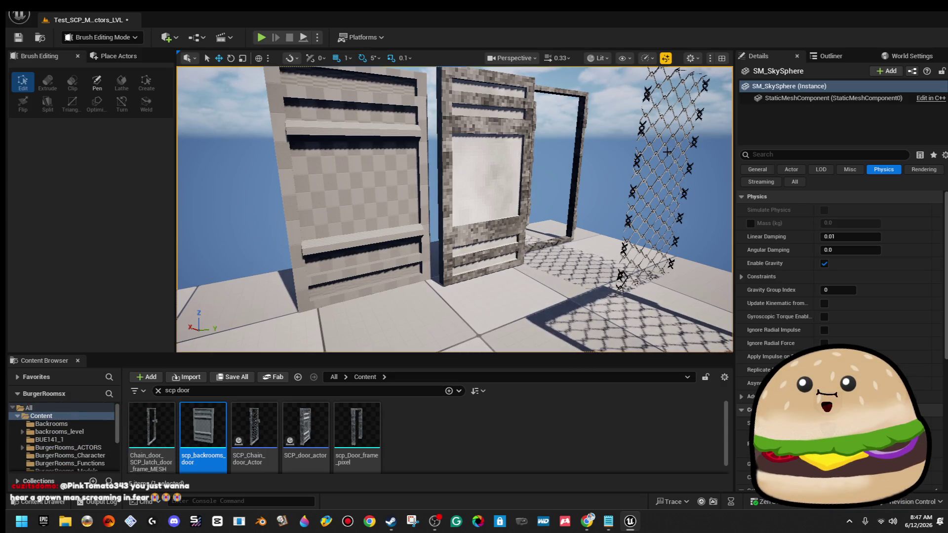
mouse_move(565, 196)
left_mouse_down()
mouse_move(513, 134)
mouse_move(496, 136)
mouse_move(521, 201)
left_mouse_up()
left_click(521, 200)
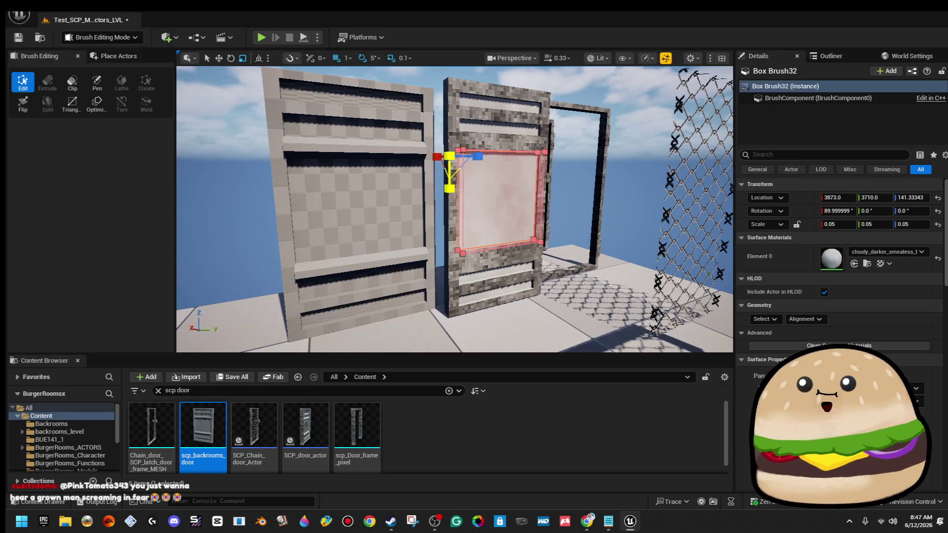
left_click_drag(450, 188, 448, 188)
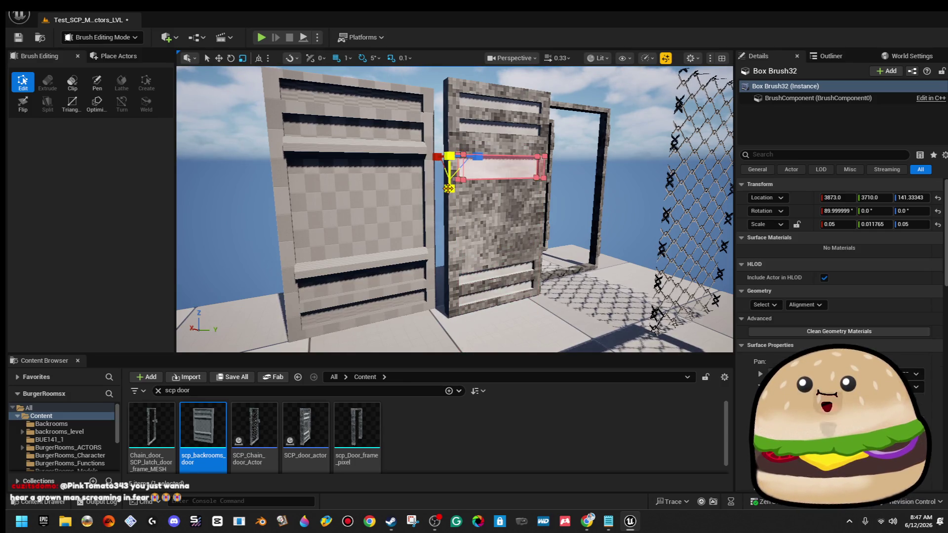
key("ctrl+z")
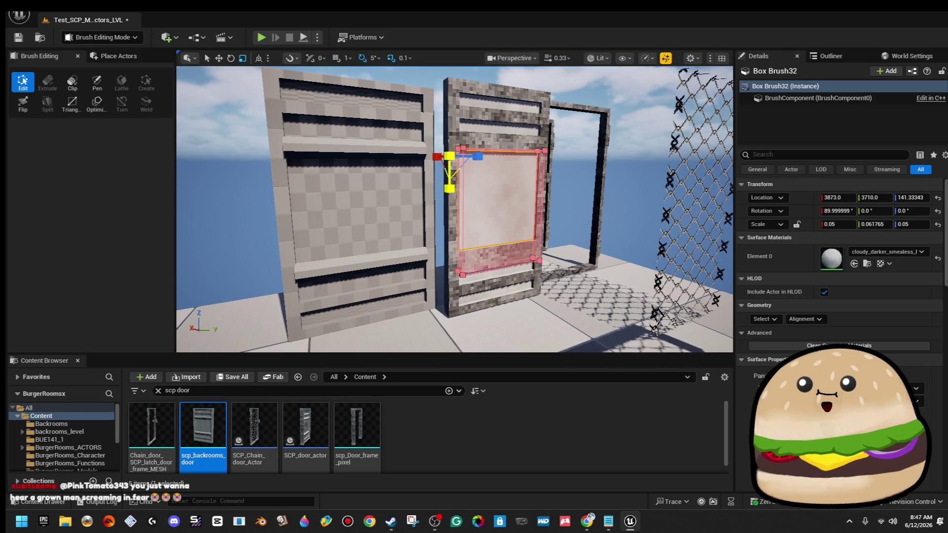
left_click_drag(447, 187, 448, 187)
key("ctrl+z")
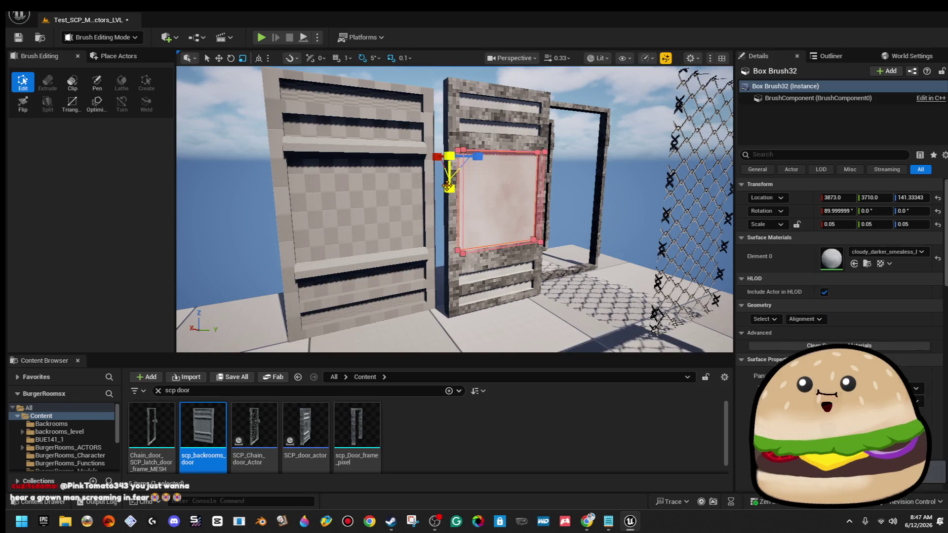
left_click(448, 186)
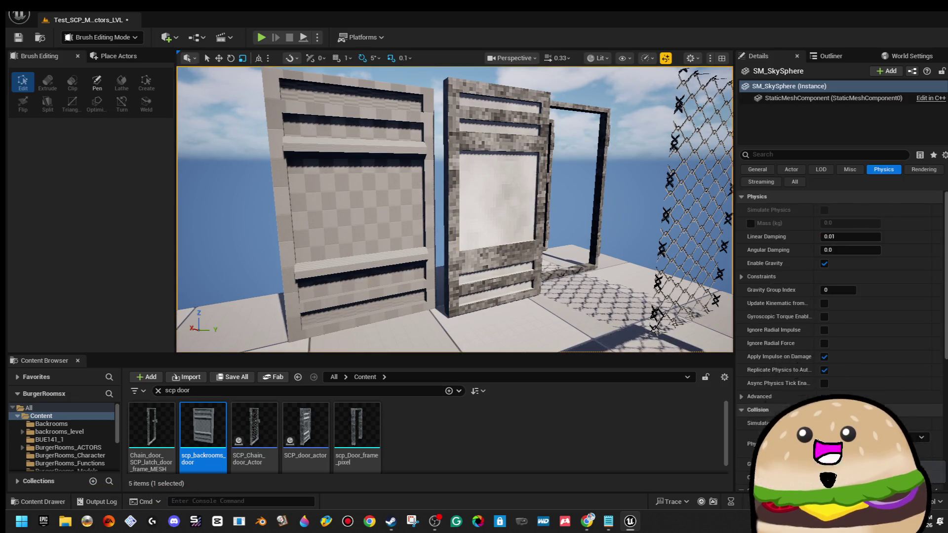
left_click(486, 191)
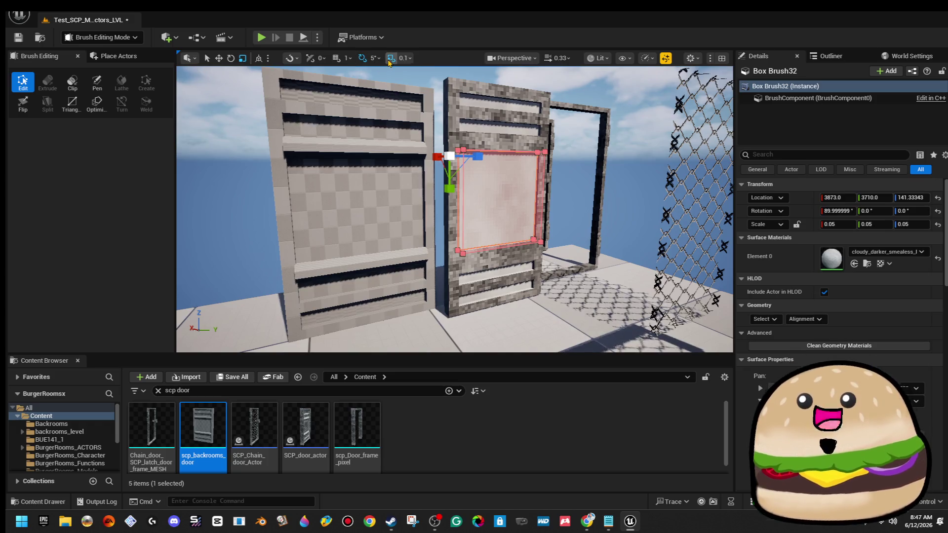
With grid snapping on, stretch the panel's bottom edge downward, then select Box Brush29
left_click(337, 59)
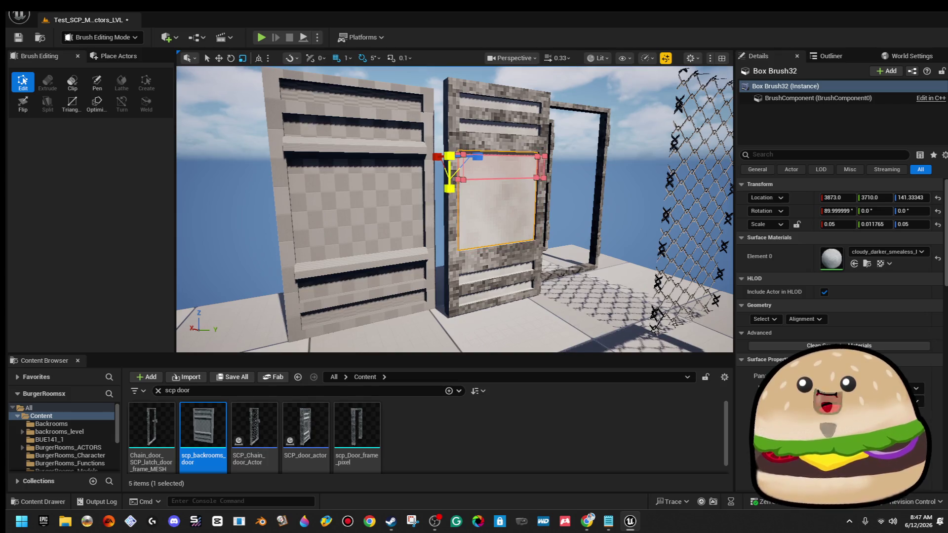
left_click_drag(462, 179, 459, 271)
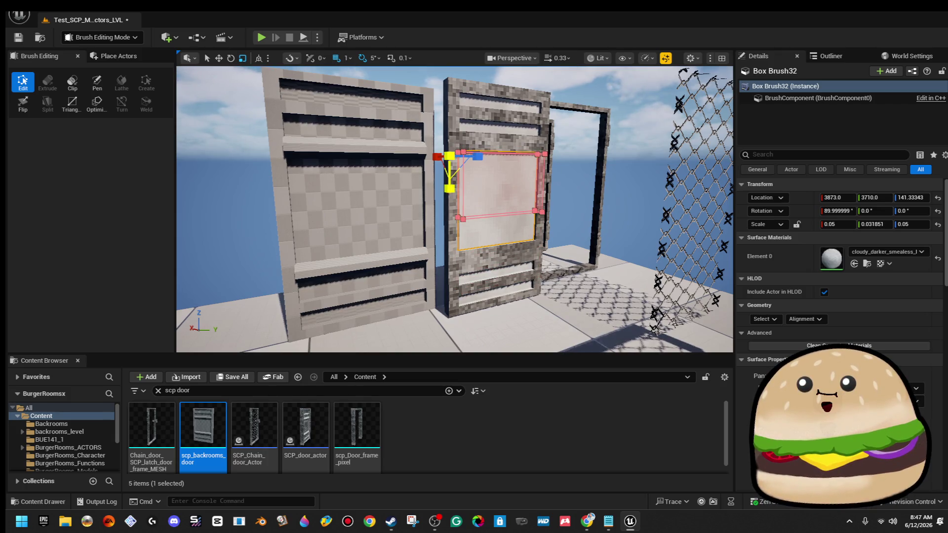
left_click(509, 185)
left_click(591, 185)
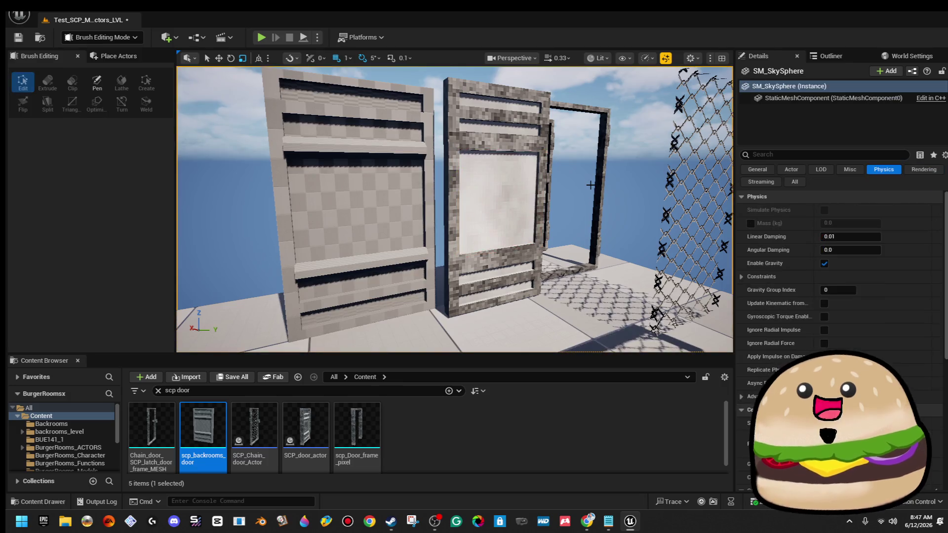
mouse_move(582, 183)
left_mouse_down()
mouse_move(602, 146)
mouse_move(599, 114)
mouse_move(409, 126)
left_mouse_up()
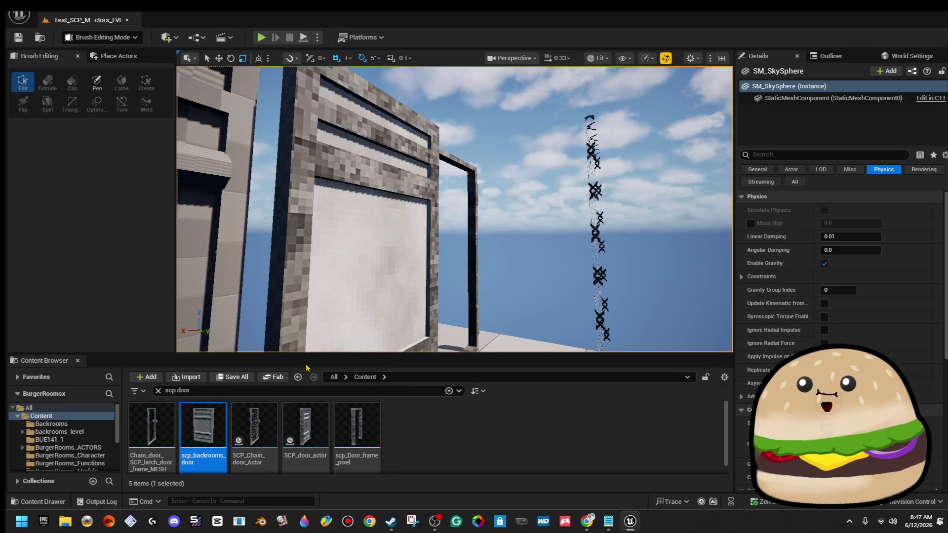
left_click(306, 298)
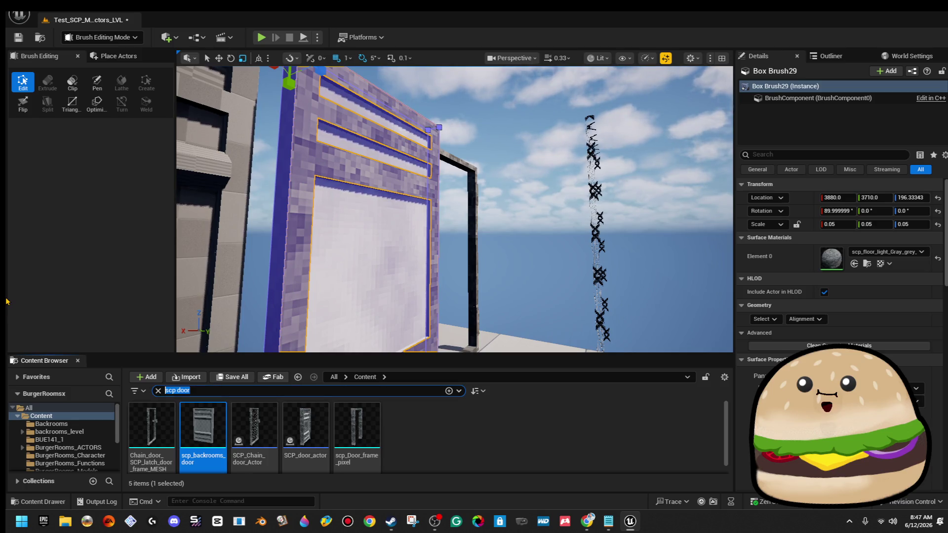
Duplicate scp_floor_light_Gray_grey as scp_floor_DARK_black_gray_grey and open the copy
type("scp floor")
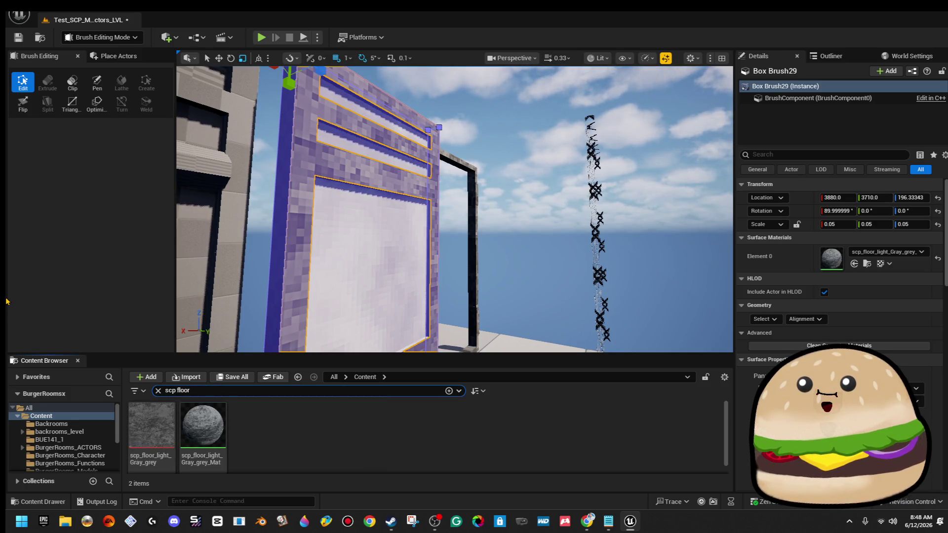
right_click(159, 420)
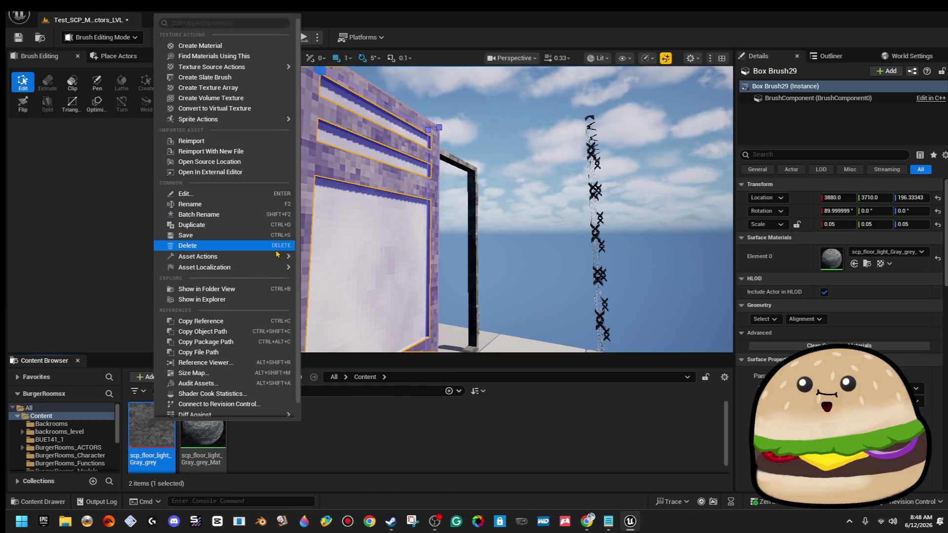
left_click(262, 225)
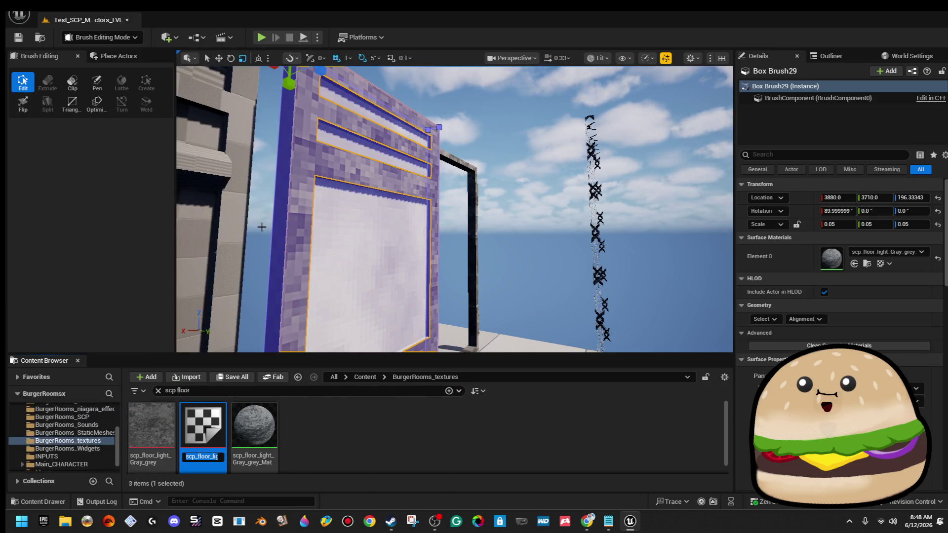
type("s")
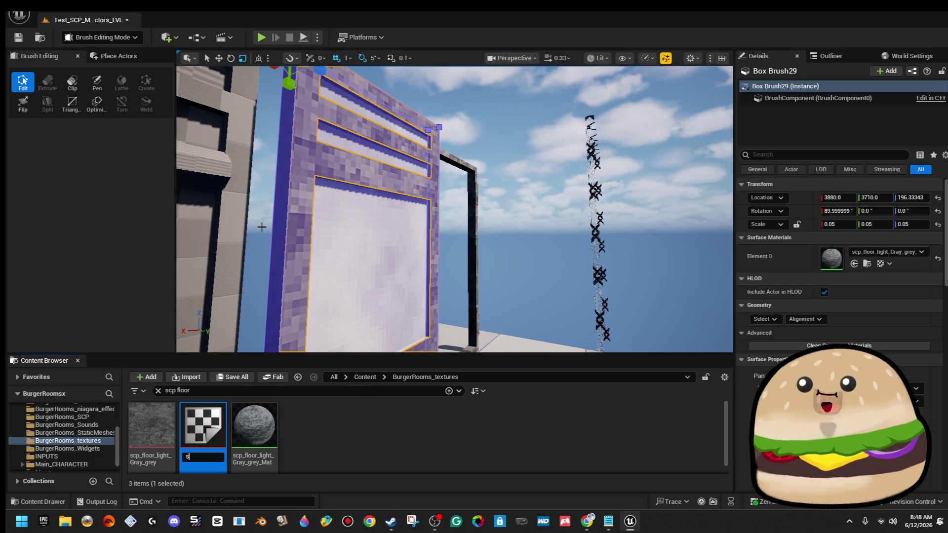
type("cp_floor_DA")
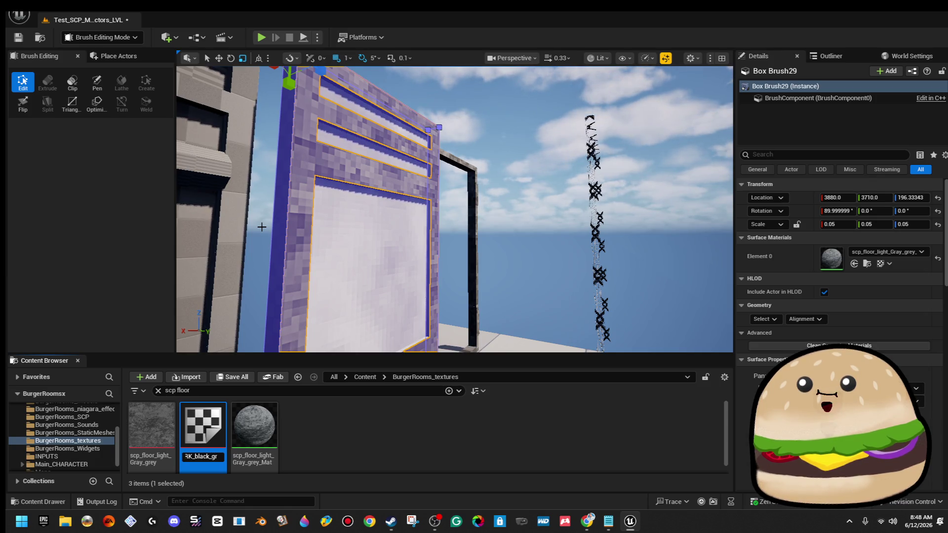
type("ay_grey")
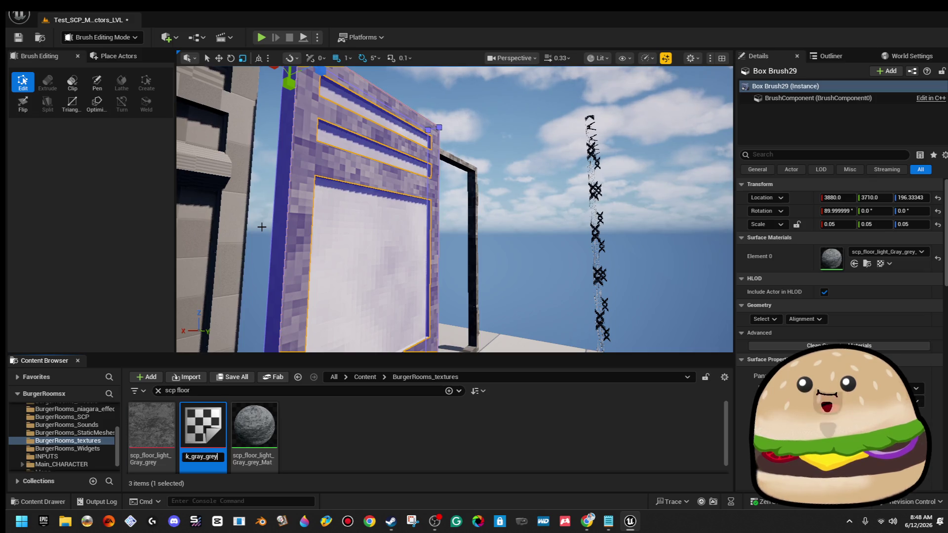
key("Return")
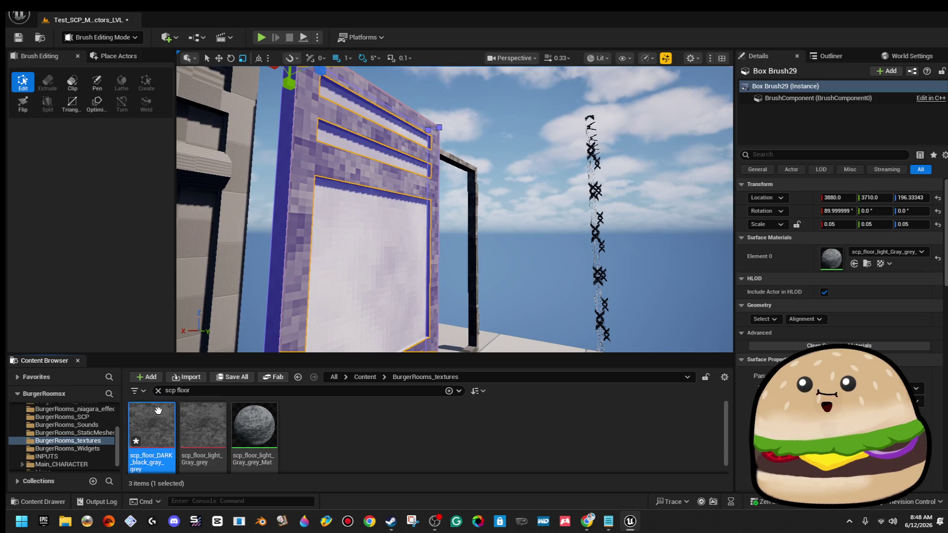
double_click(158, 411)
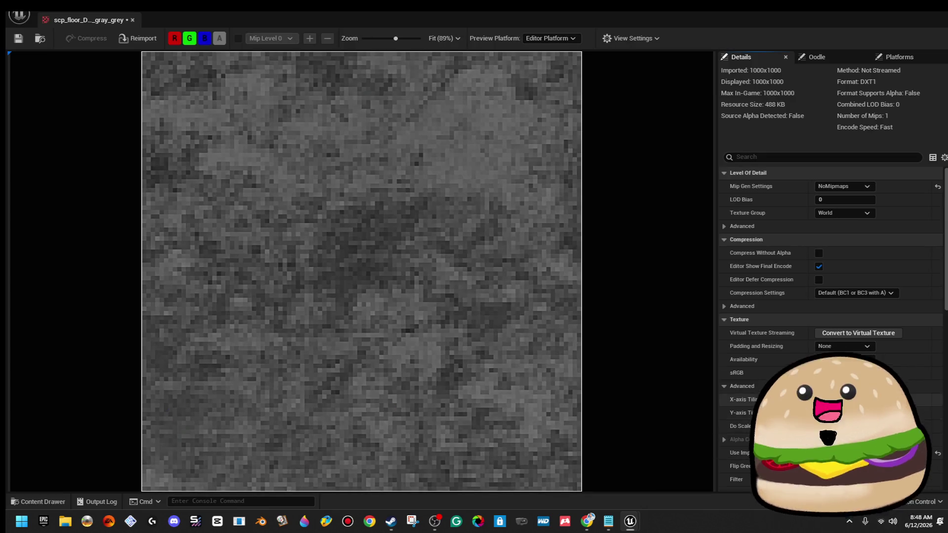
Darken scp_floor_DARK_black_gray_grey with the Brightness adjustment, save it, and close the Texture Editor
scroll(830, 326, "down", 5)
scroll(830, 326, "down", 5)
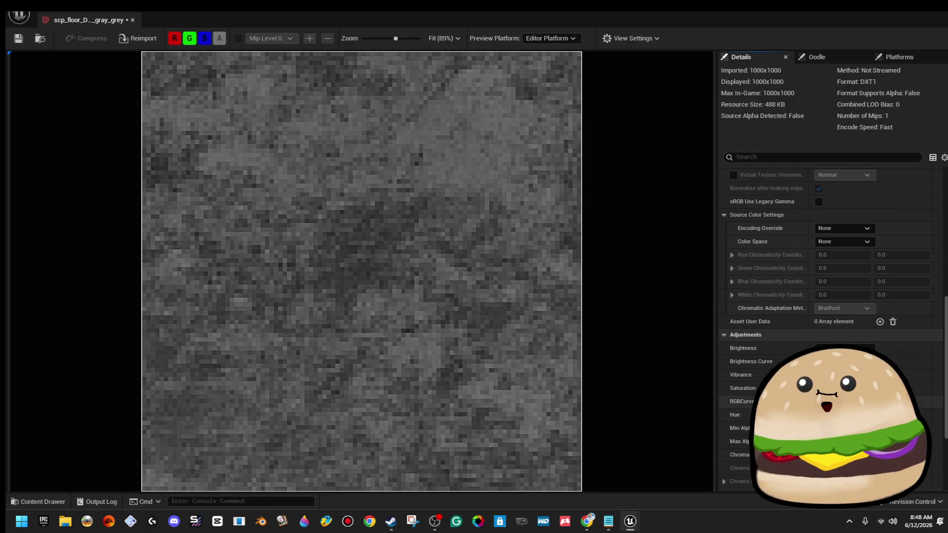
mouse_move(845, 362)
left_mouse_down()
mouse_move(869, 362)
mouse_move(839, 360)
left_mouse_up()
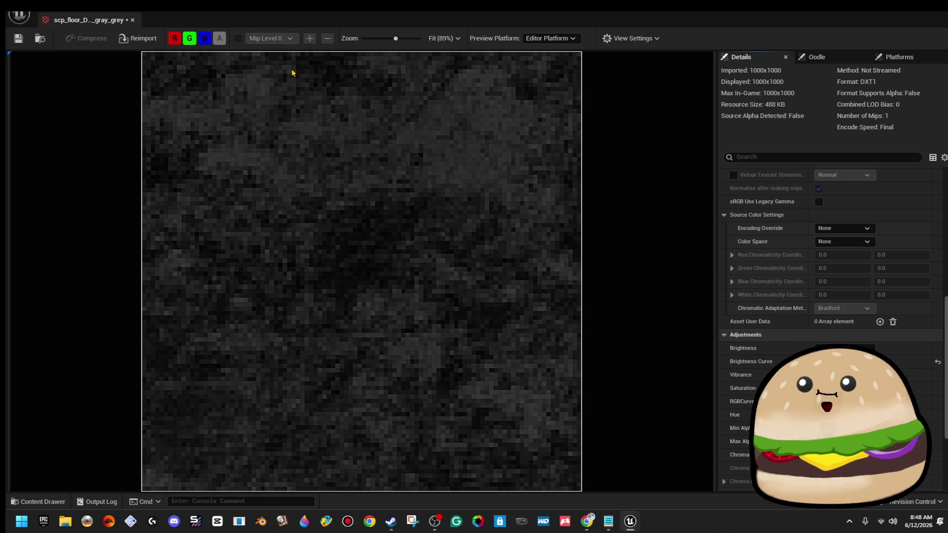
left_click(18, 38)
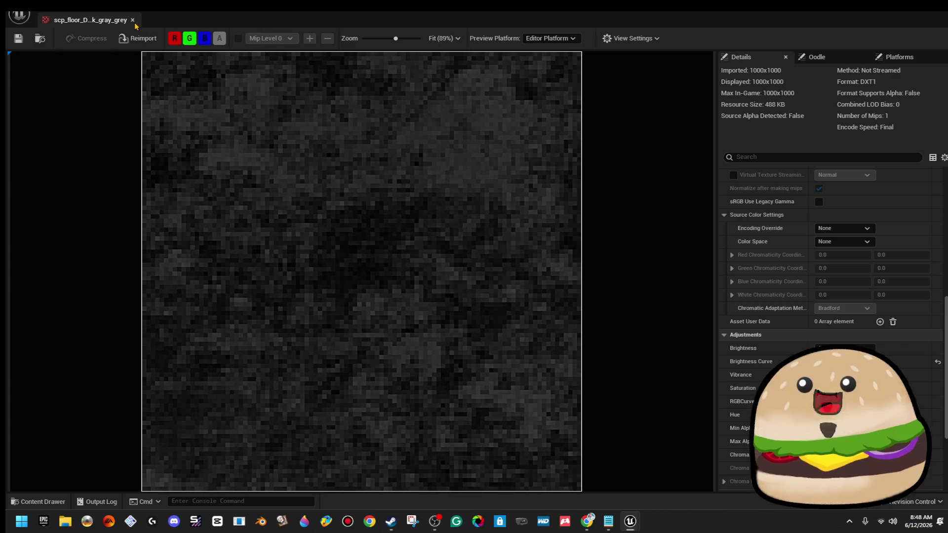
left_click(132, 20)
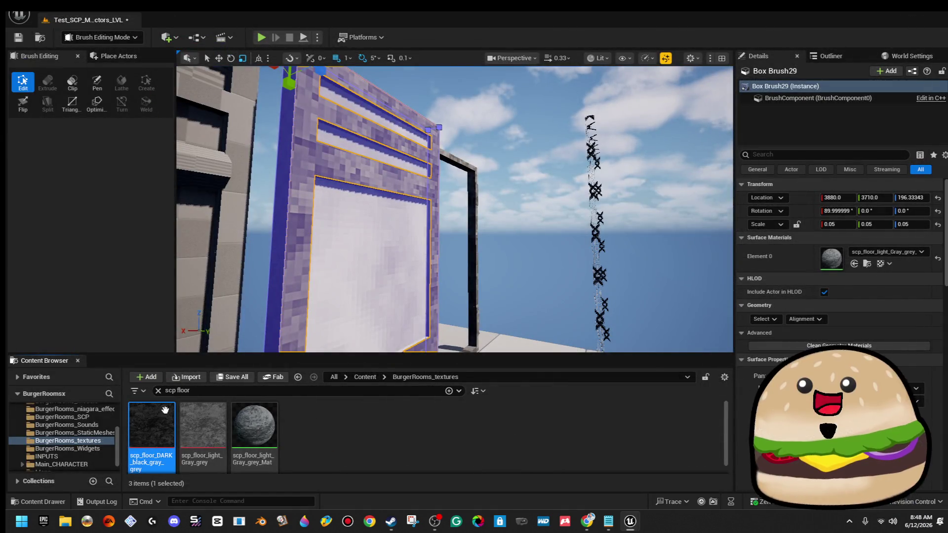
Create scp_floor_DARK_black_gray_grey_Mat from the dark texture with roughness 1, apply and close
right_click(165, 410)
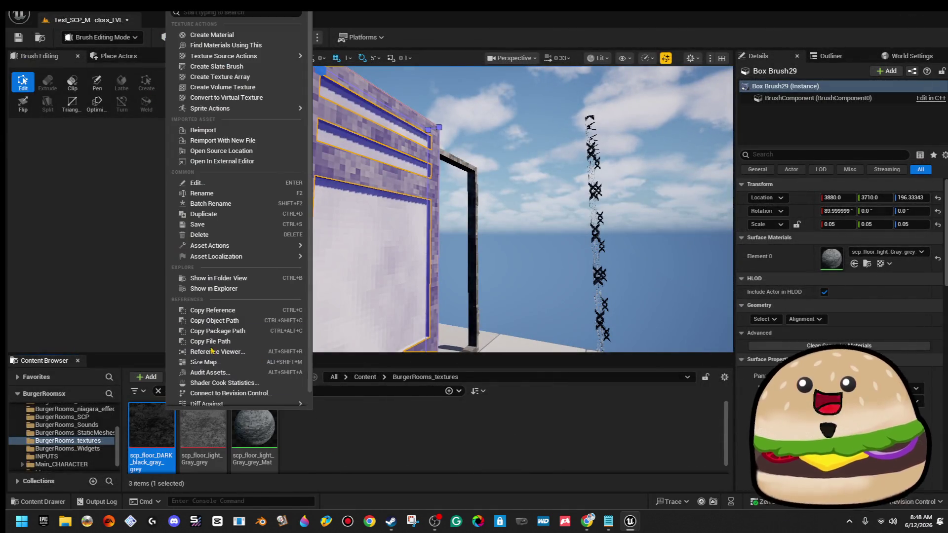
left_click(252, 35)
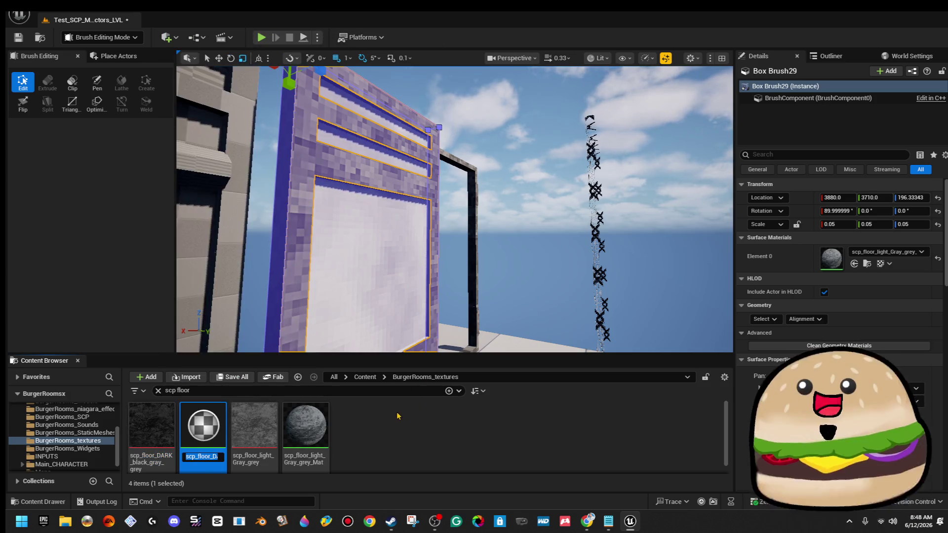
double_click(221, 415)
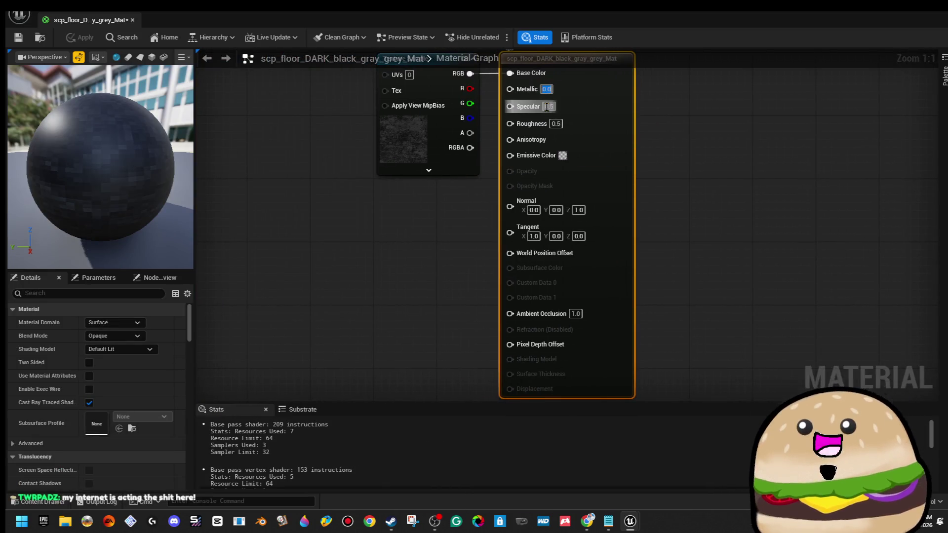
type("1")
key("Return")
left_click(611, 135)
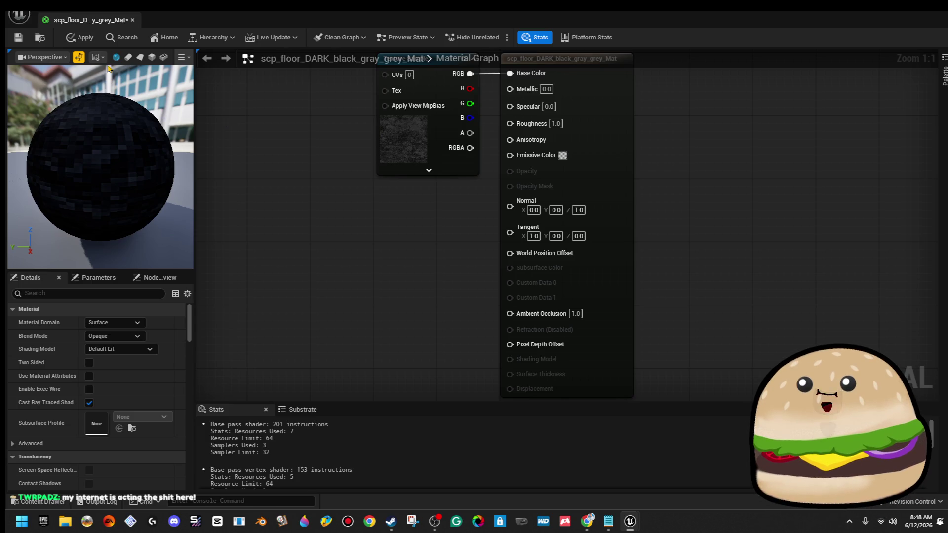
left_click(80, 42)
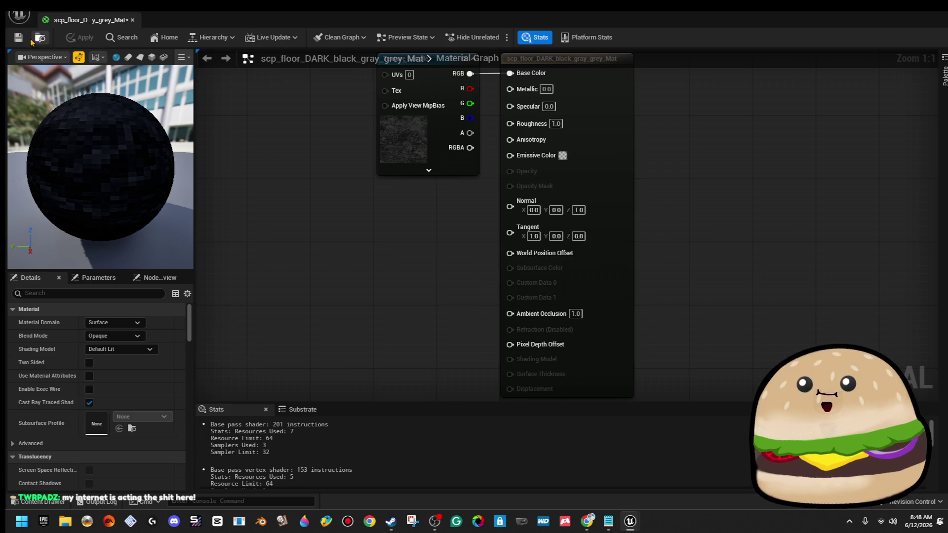
left_click(132, 21)
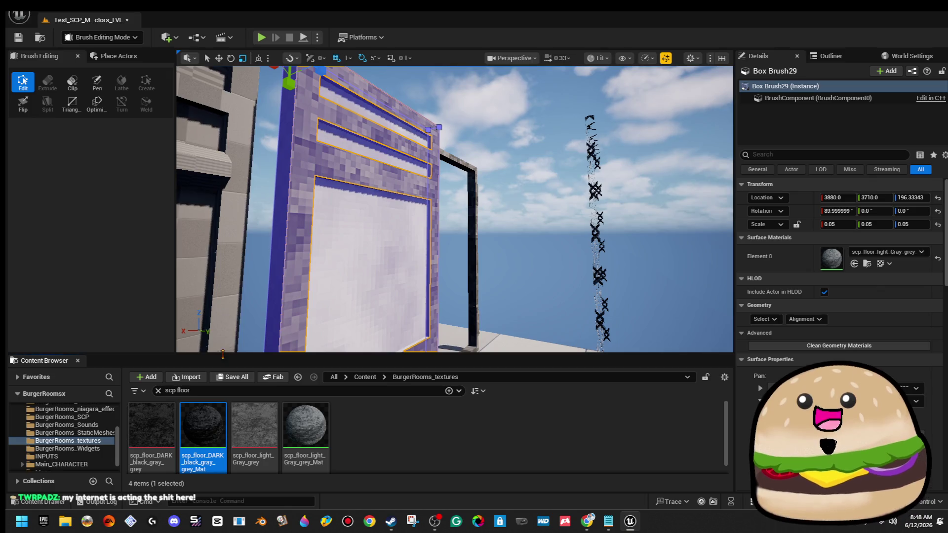
Select the door panel and four groove strip brushes and give them scp_floor_DARK_black_gray_grey_Mat
left_click(557, 181)
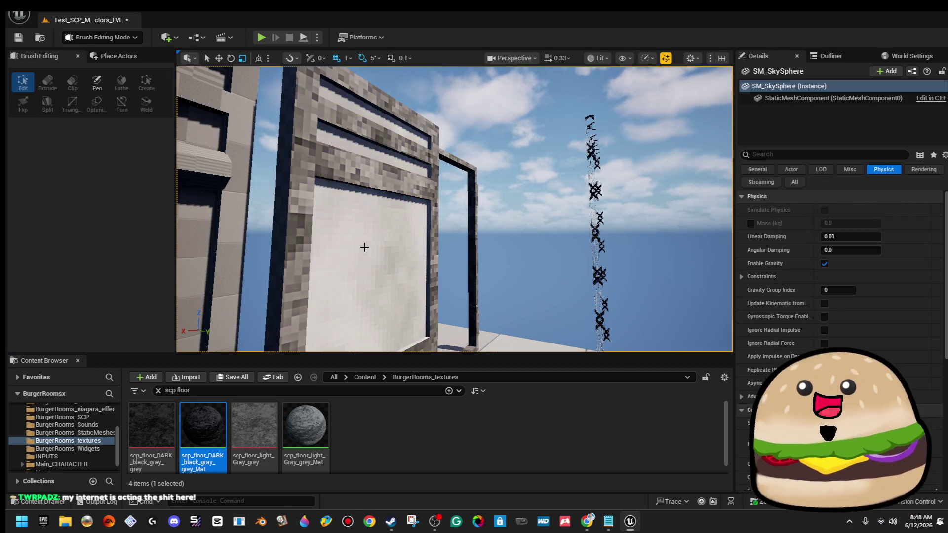
left_click(364, 247)
left_click(370, 135, "ctrl")
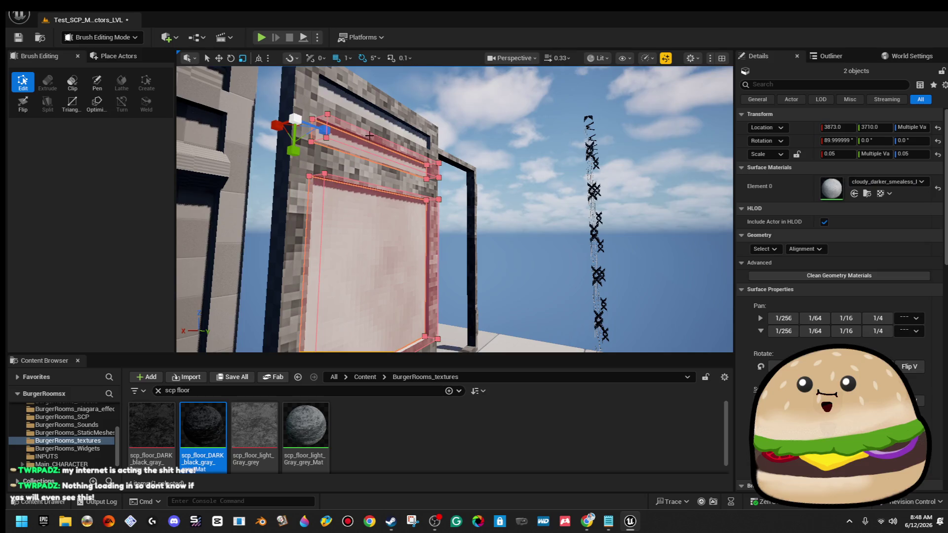
left_click(370, 113, "ctrl")
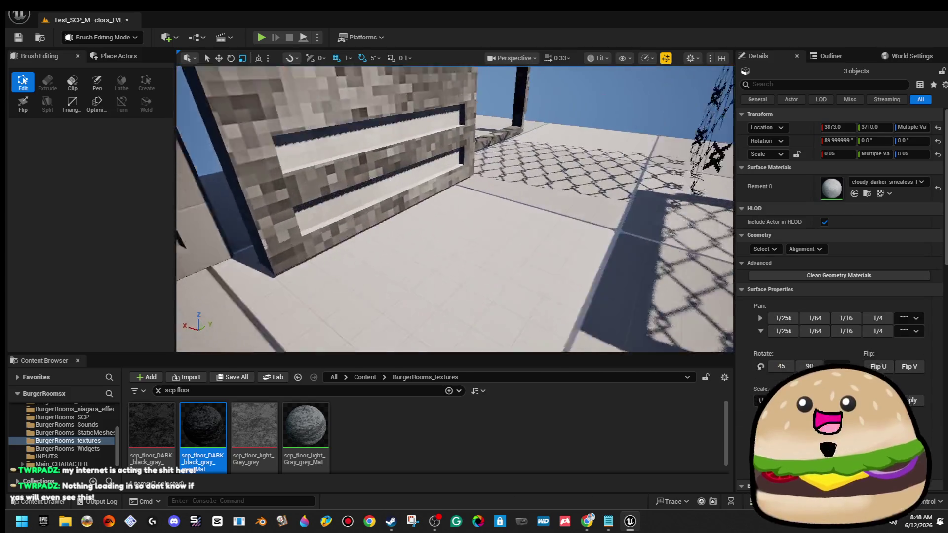
left_click(411, 97, "ctrl")
left_click(415, 148, "ctrl")
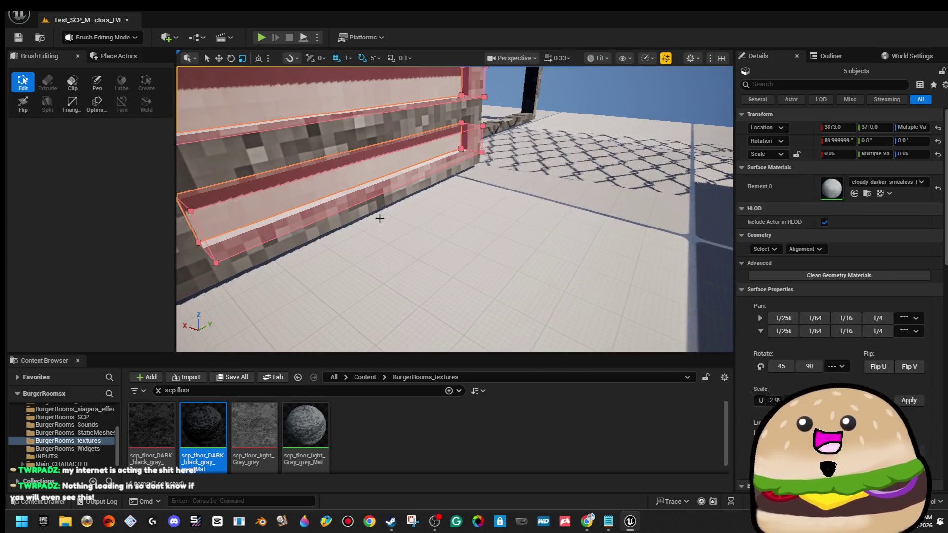
mouse_move(278, 401)
left_mouse_down()
mouse_move(593, 257)
mouse_move(840, 188)
left_mouse_up()
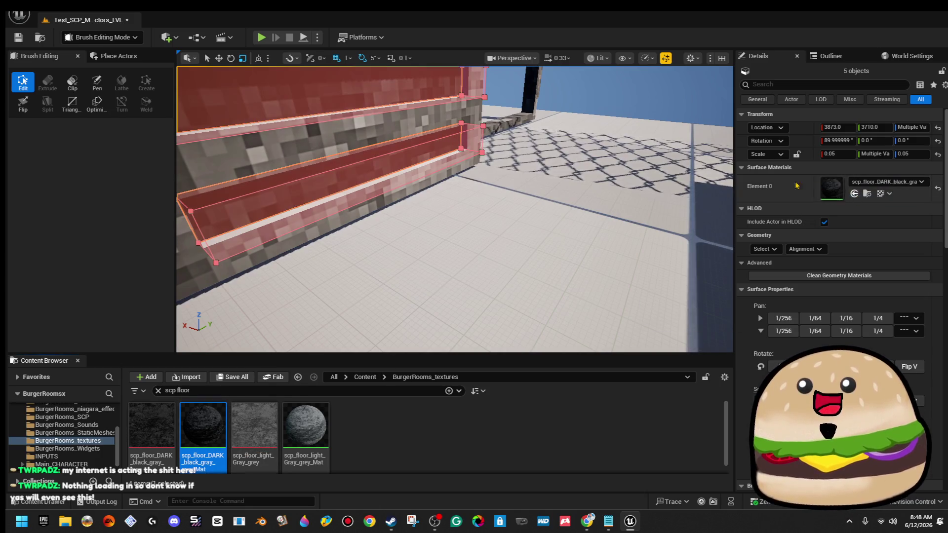
left_click(648, 89)
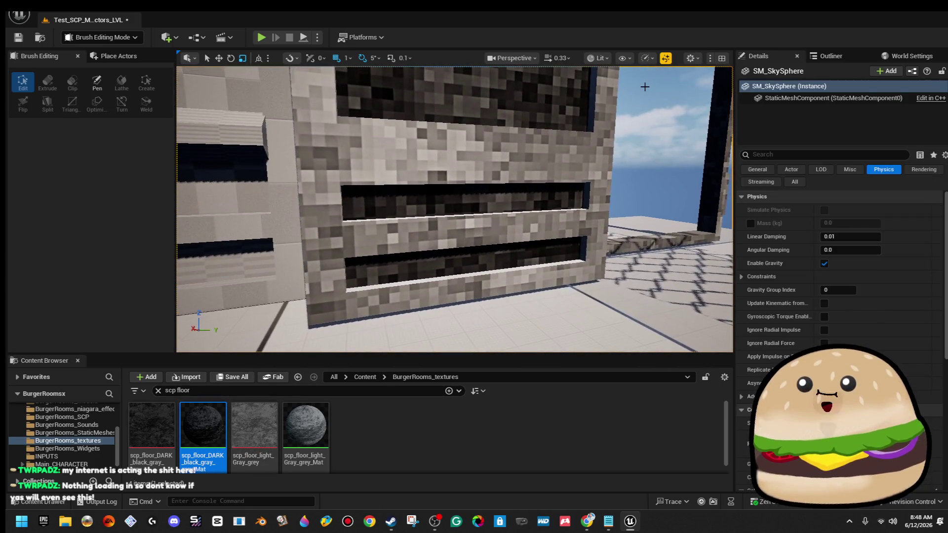
key("ctrl+z")
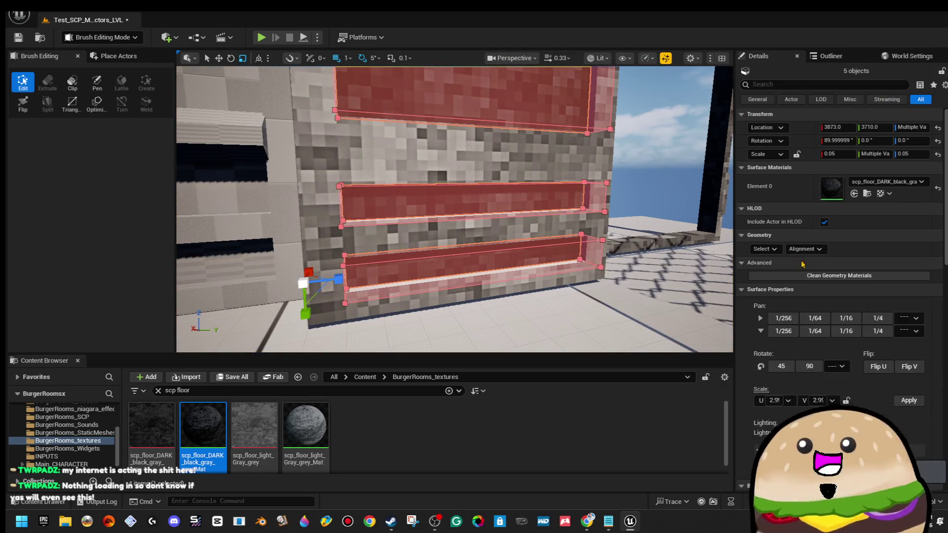
Box-align and fit the dark texture on all matching surfaces and apply the new scale
left_click(765, 248)
left_click(784, 280)
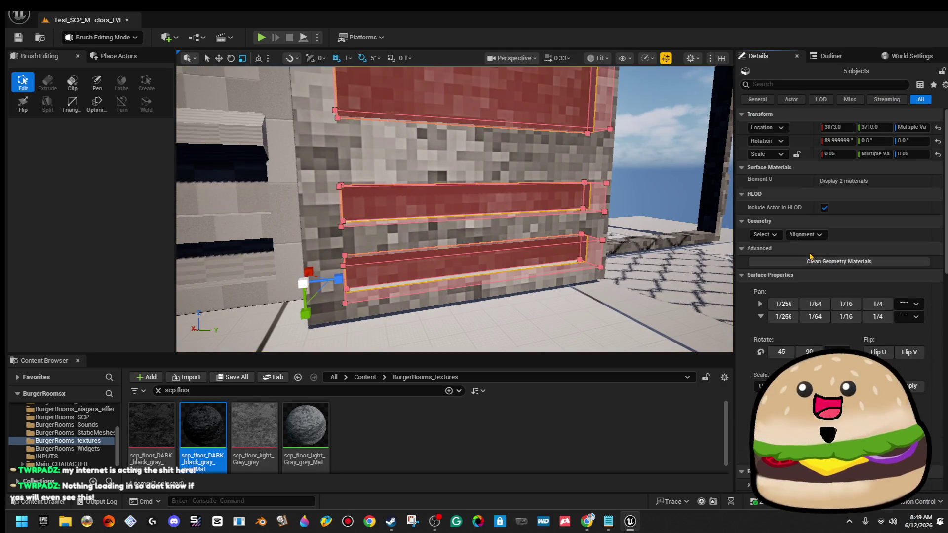
left_click(804, 234)
left_click(839, 292)
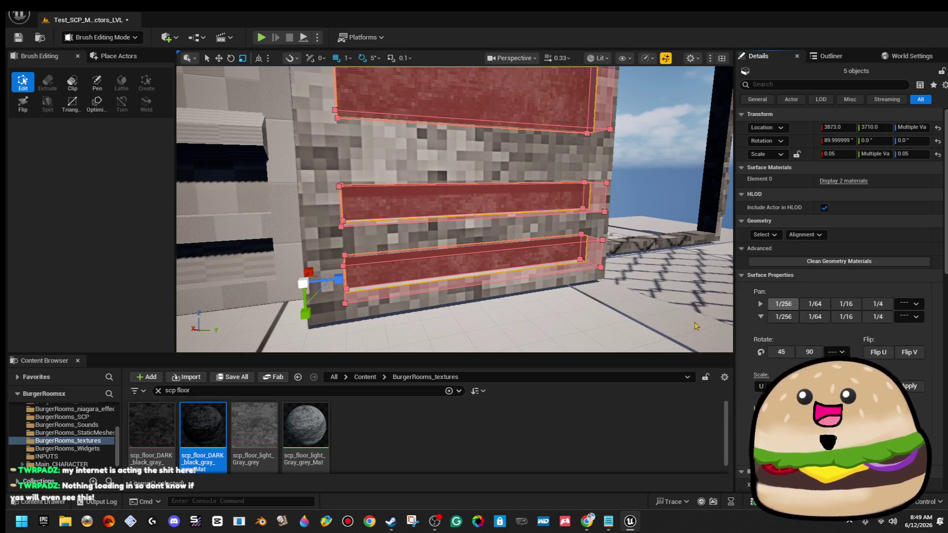
left_click(818, 235)
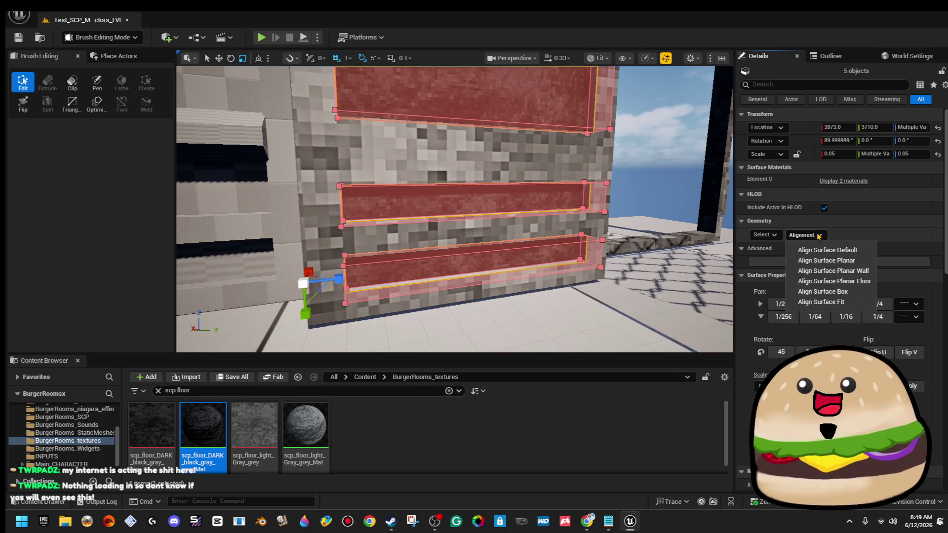
left_click(868, 303)
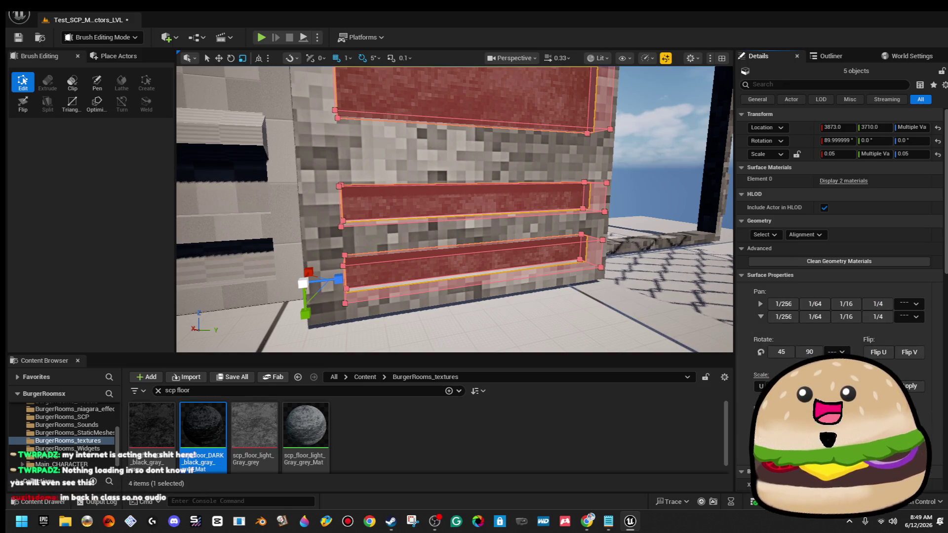
left_click(920, 389)
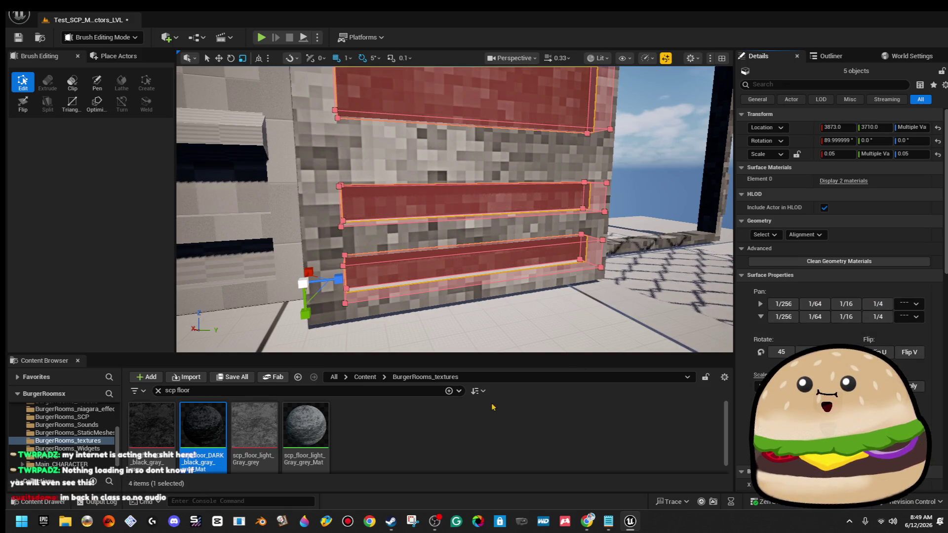
left_click(855, 182)
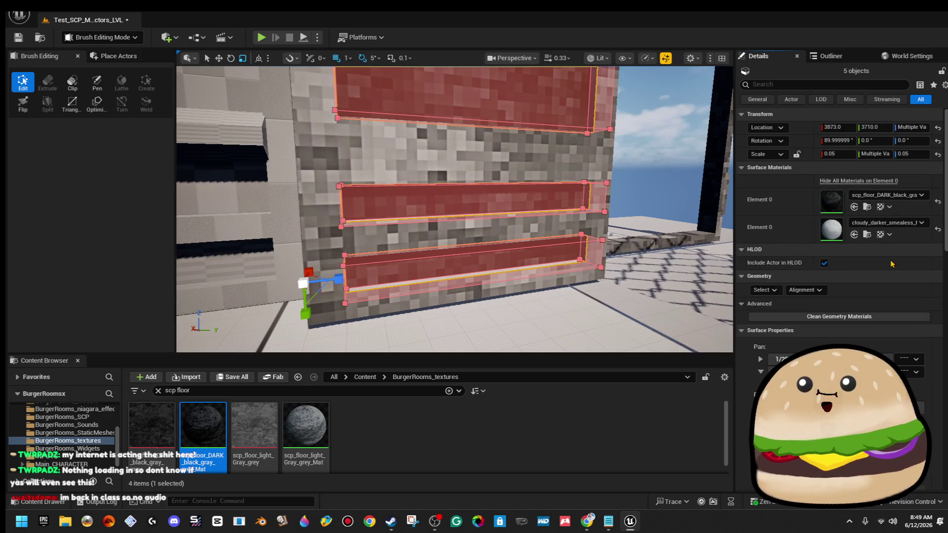
left_click(695, 307)
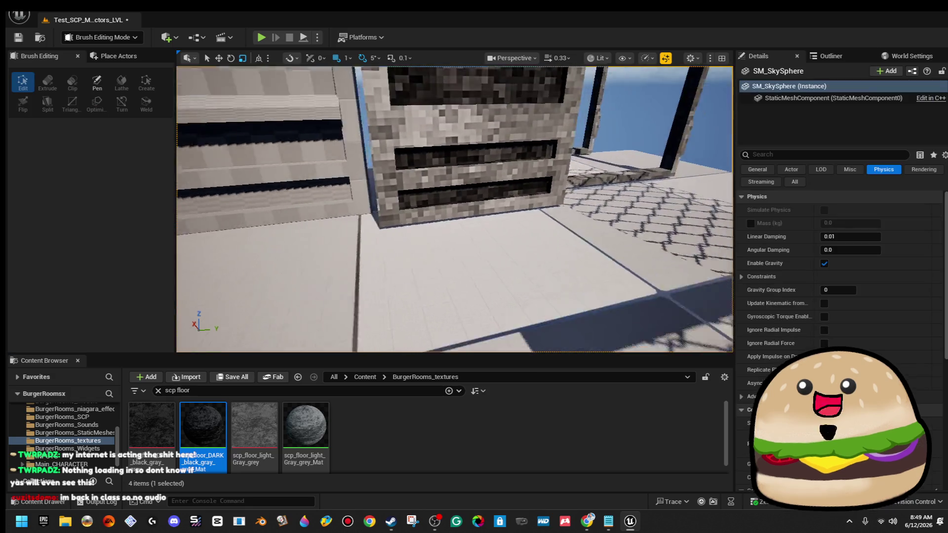
Fly around to view both door panels from the front, clear the selection, and look from higher up
key("s")
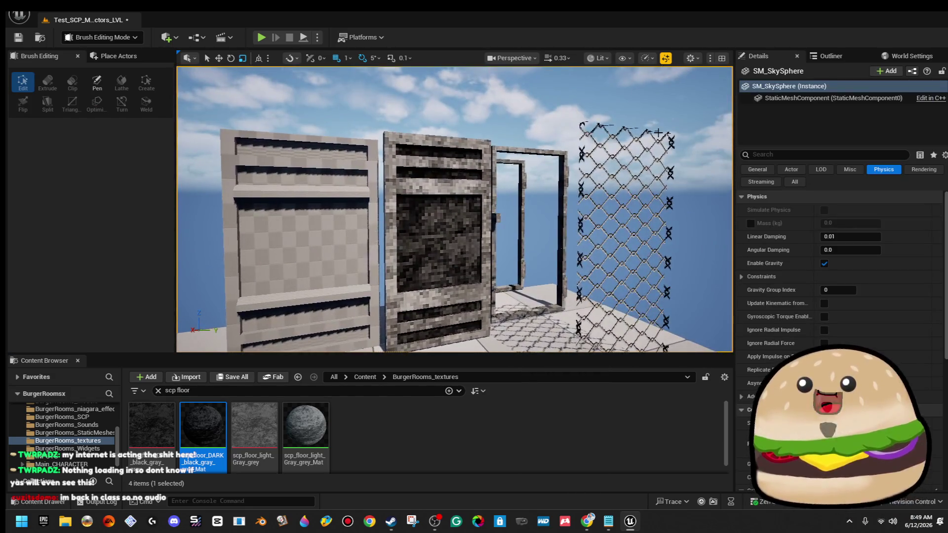
key("w")
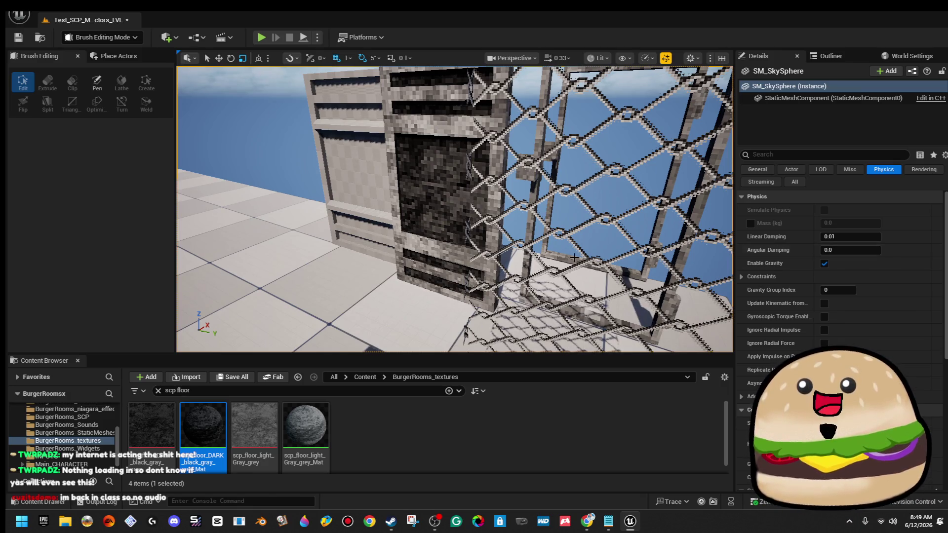
left_click_drag(467, 292, 467, 291)
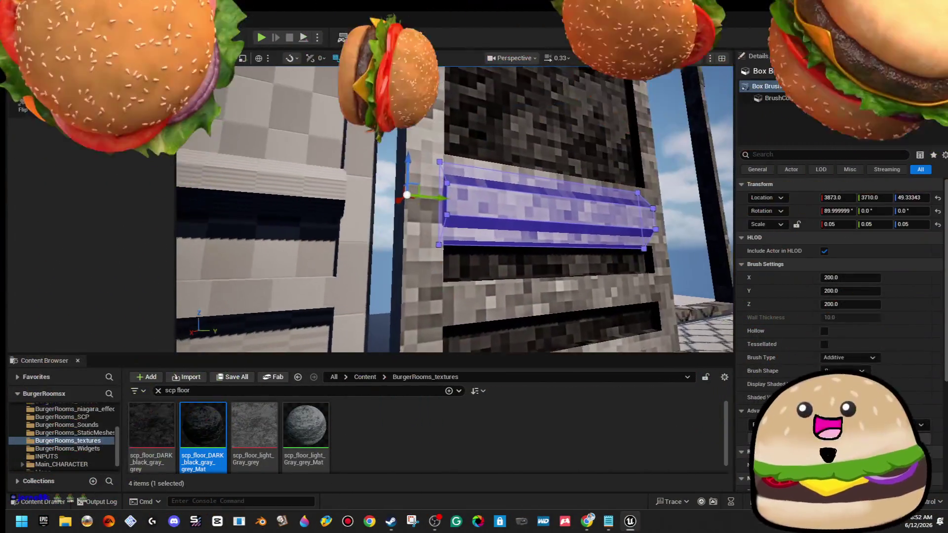
scroll(349, 164, "up", 5)
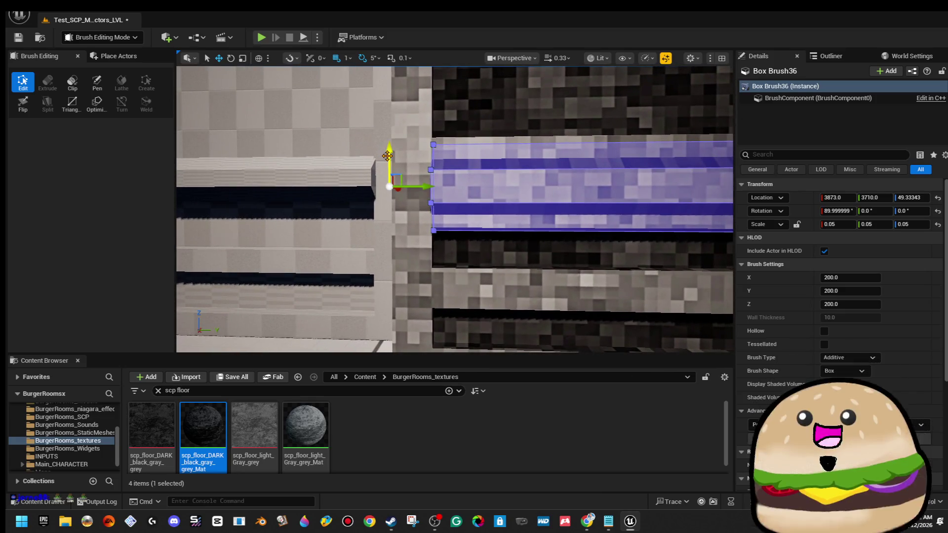
scroll(394, 149, "down", 5)
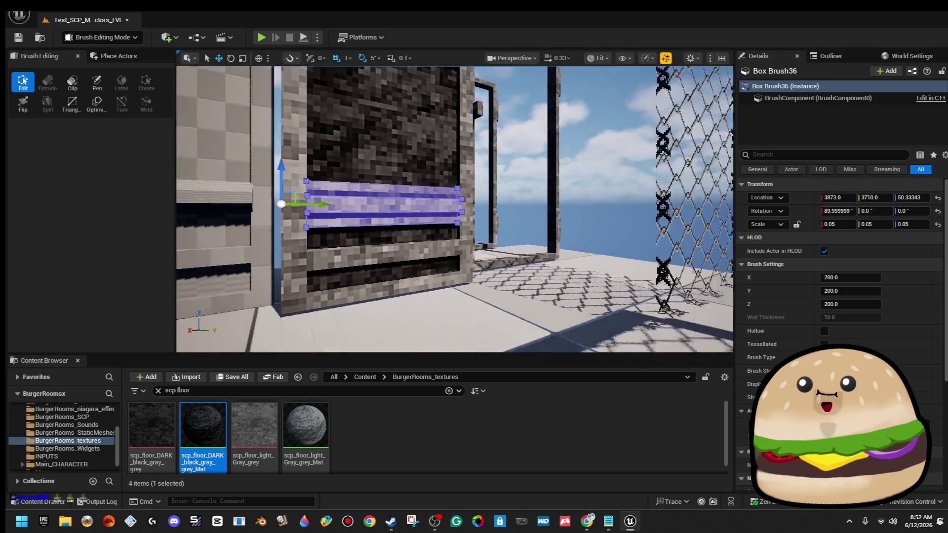
left_click(652, 124)
left_click_drag(504, 150, 505, 145)
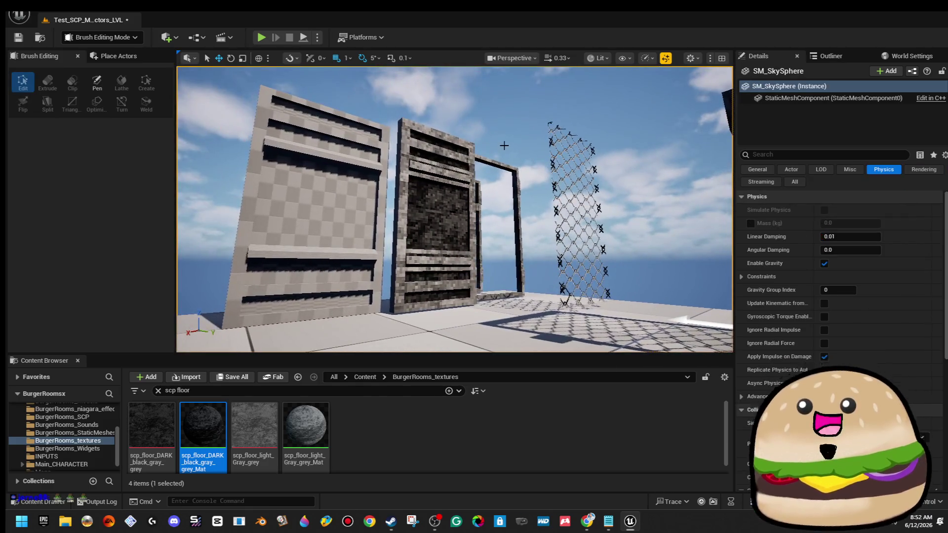
mouse_move(506, 233)
left_mouse_down()
mouse_move(489, 247)
mouse_move(491, 230)
left_mouse_up()
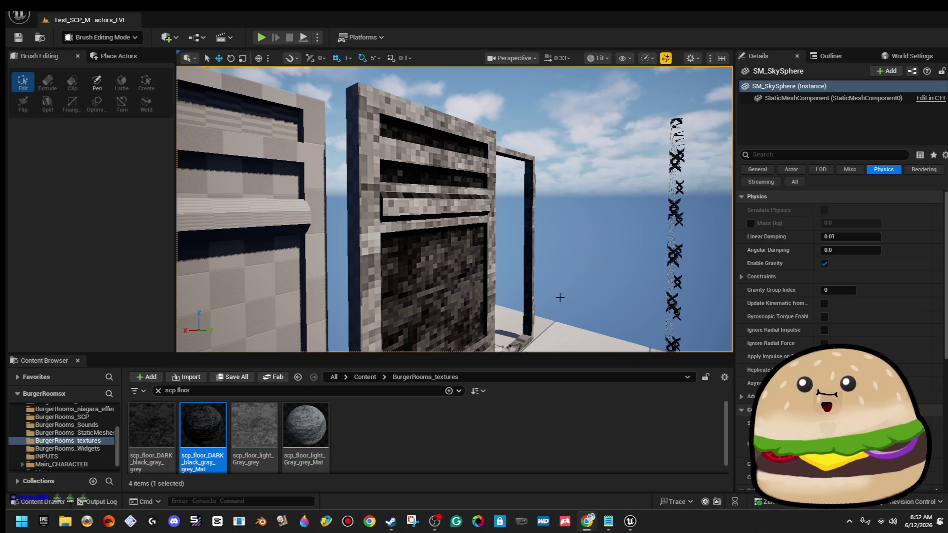
Select the seven groove and wall brushes of the panel
left_click(437, 146)
left_click(435, 173, "ctrl")
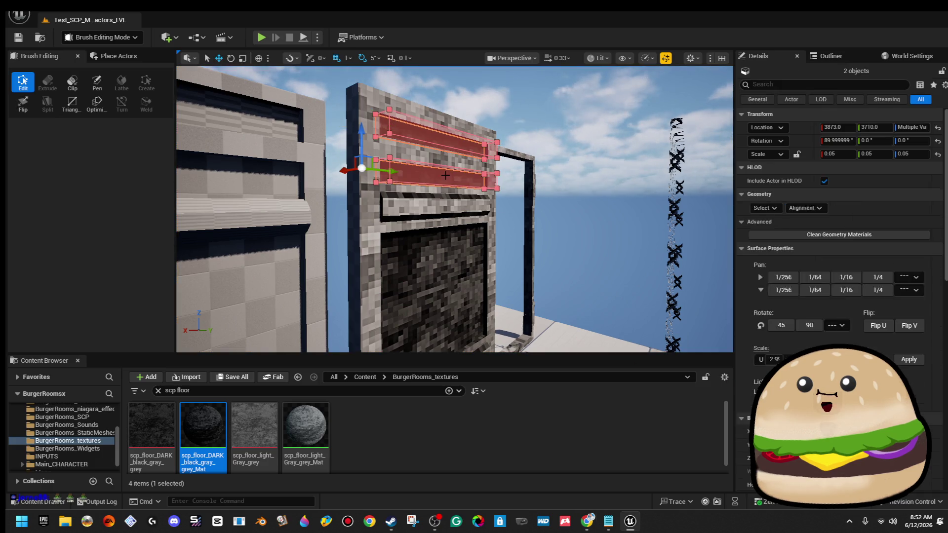
left_click(432, 205, "ctrl")
left_click(427, 251, "ctrl")
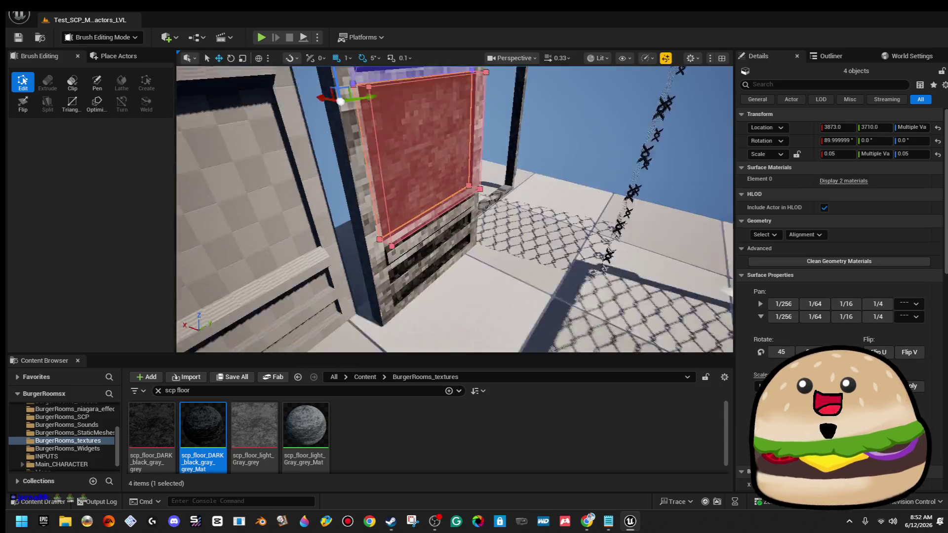
left_click(425, 221, "ctrl")
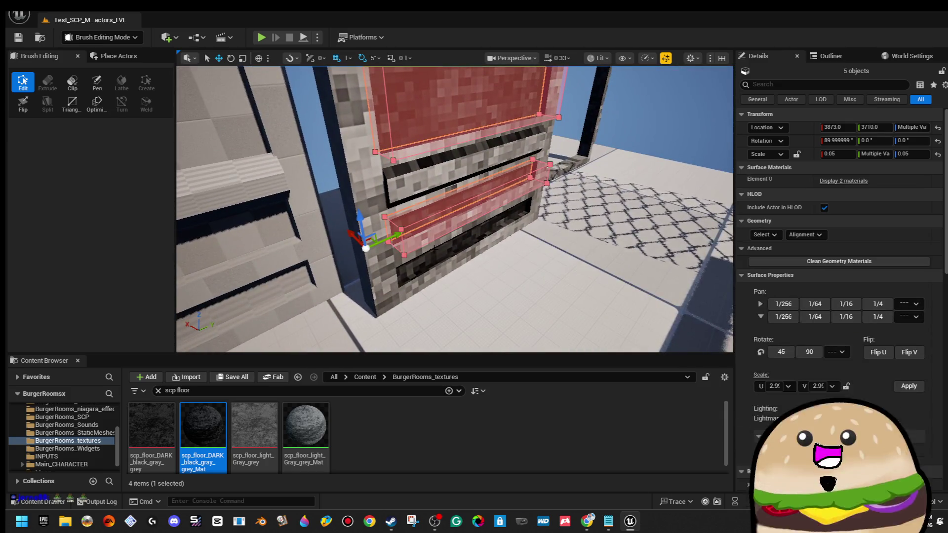
left_click(465, 232, "ctrl")
left_click(508, 155, "ctrl")
scroll(440, 191, "down", 3)
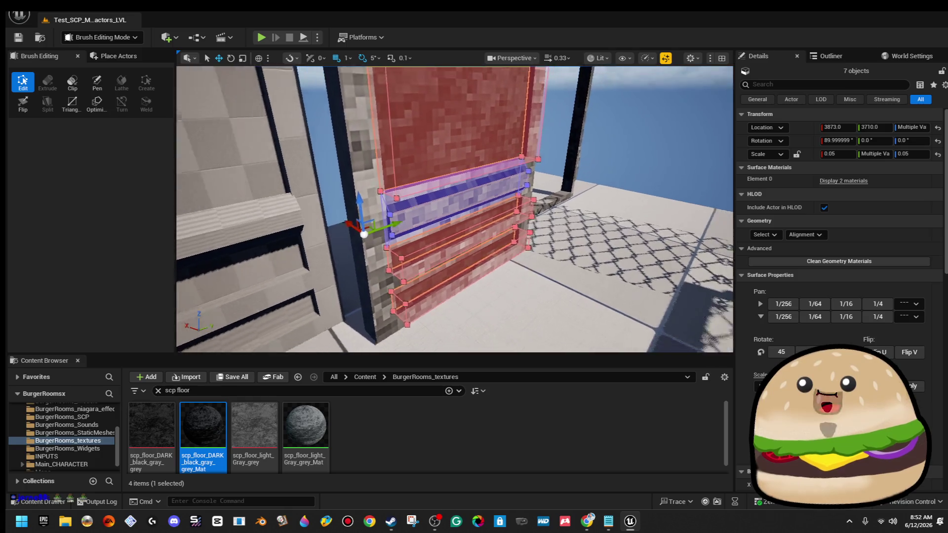
Move the seven brushes to X 3840, rotate them 180 degrees, and place them at Y 3810
left_click_drag(375, 212, 414, 245)
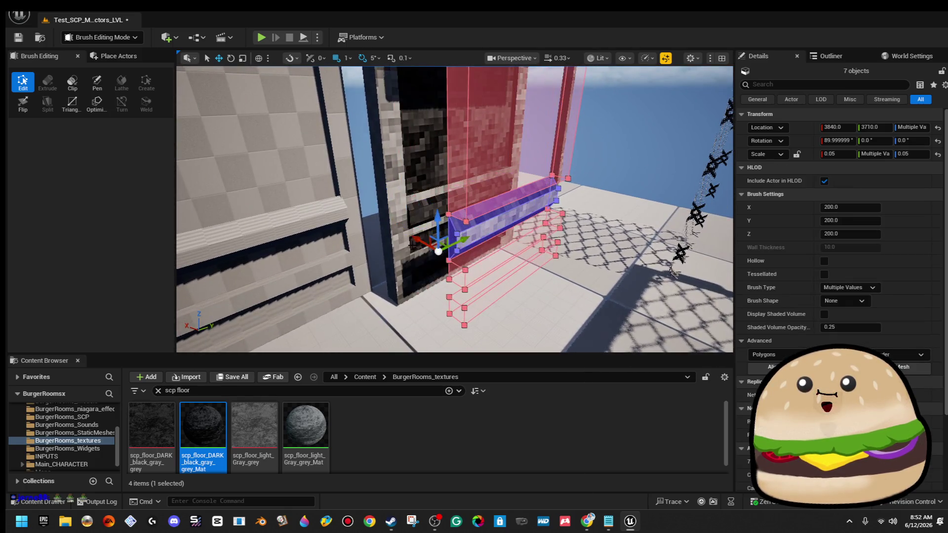
mouse_move(451, 282)
left_mouse_down()
mouse_move(444, 277)
mouse_move(499, 264)
mouse_move(470, 290)
mouse_move(482, 277)
left_mouse_up()
key("w")
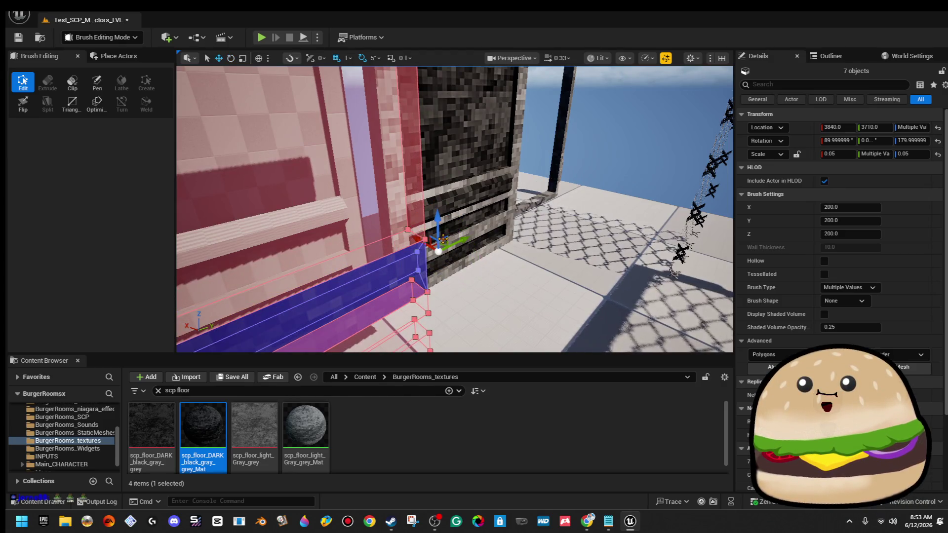
mouse_move(461, 240)
left_mouse_down()
mouse_move(672, 158)
mouse_move(585, 188)
mouse_move(568, 202)
mouse_move(571, 217)
left_mouse_up()
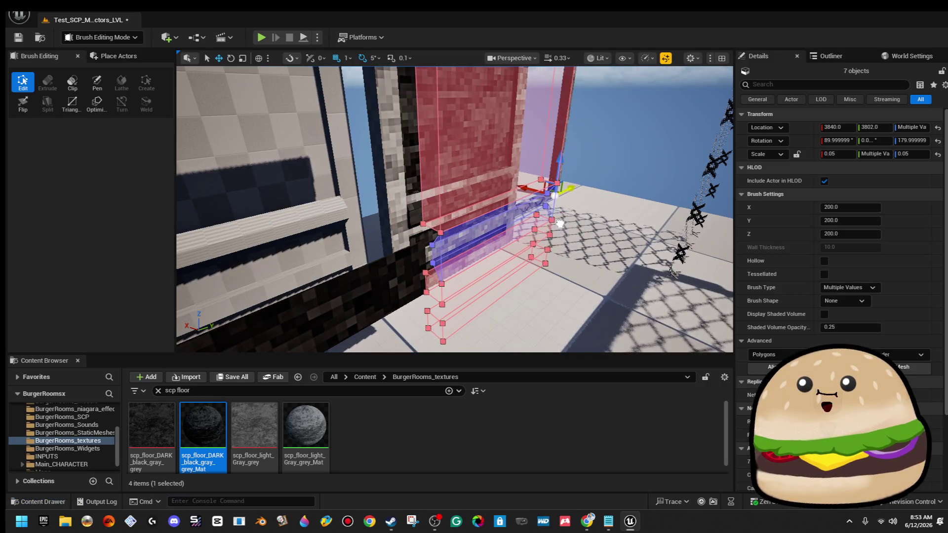
left_click_drag(565, 224, 561, 193)
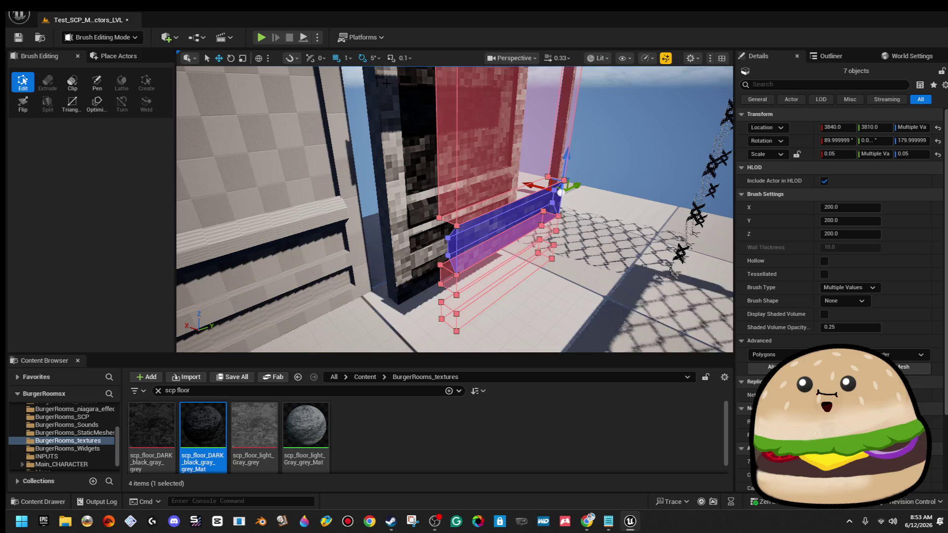
Orbit around the moved brushes and focus the view on them
mouse_move(386, 69)
left_mouse_down()
mouse_move(376, 197)
mouse_move(460, 92)
mouse_move(446, 171)
mouse_move(253, 146)
left_mouse_up()
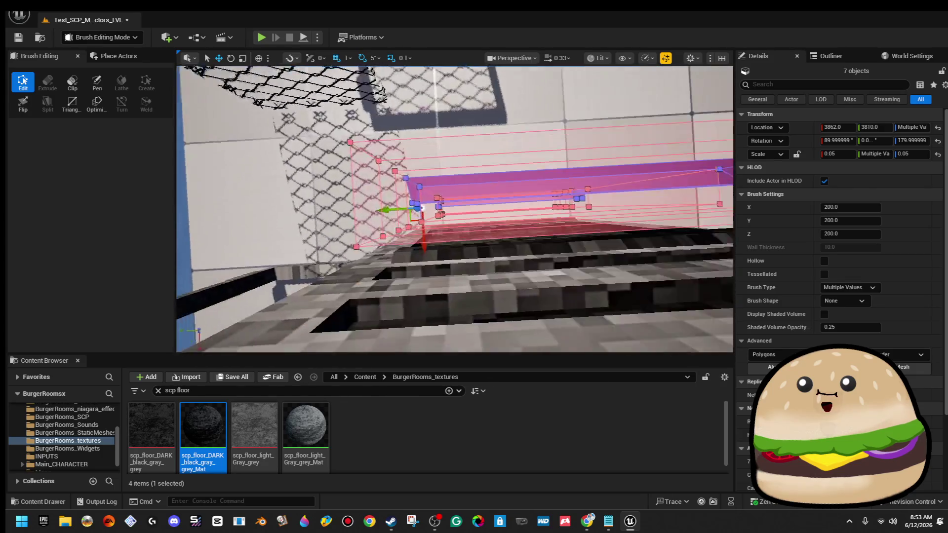
left_click_drag(253, 146, 233, 148)
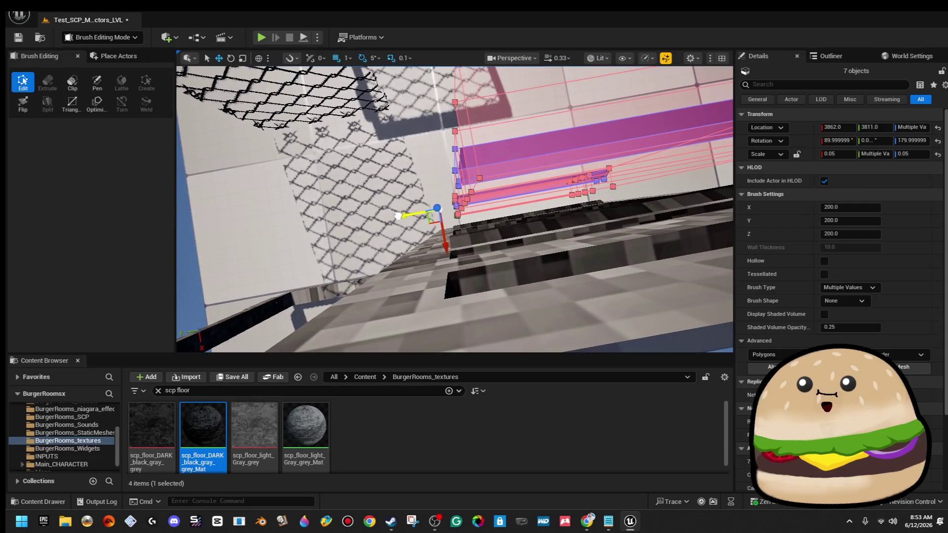
left_click_drag(232, 148, 188, 171)
key("f")
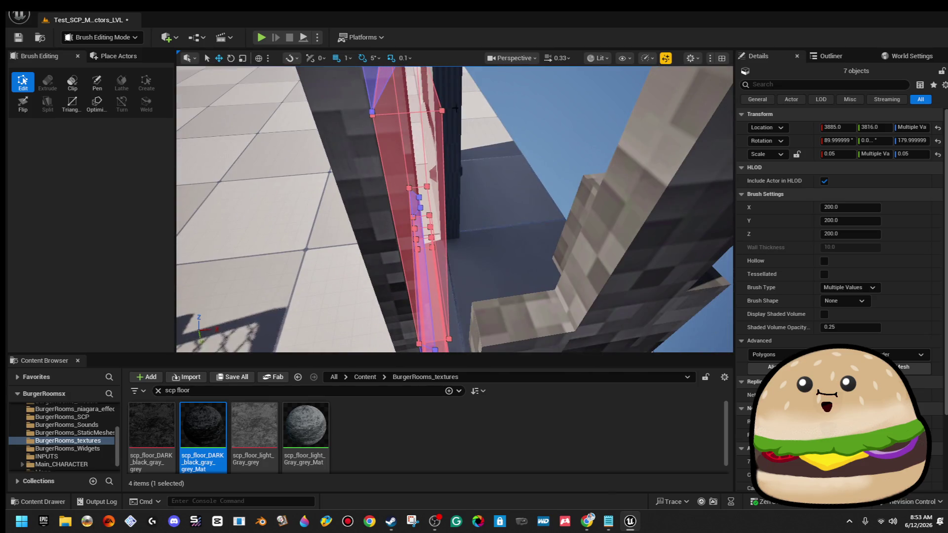
Select the wedge-shaped groove brush, passing over Box Brush39 and Box Brush43
left_click(535, 119)
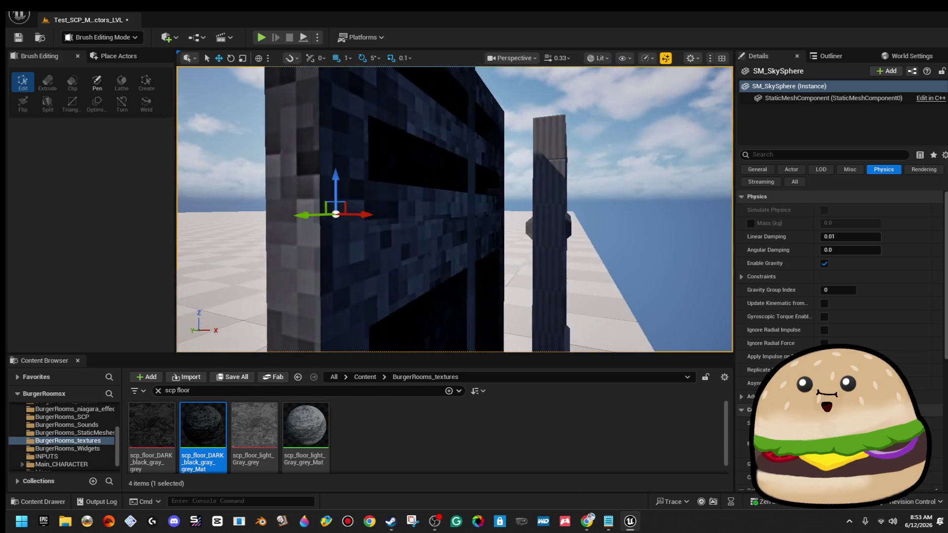
left_click(459, 226)
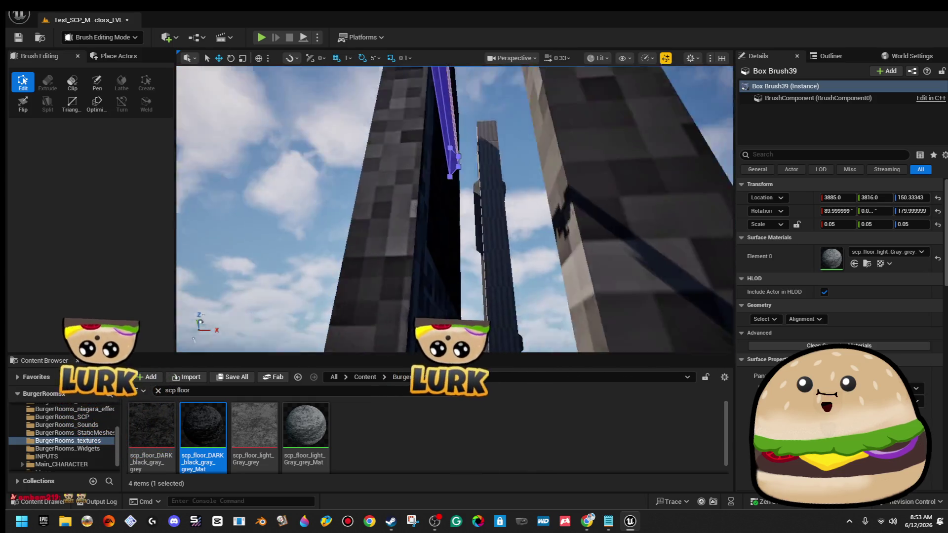
left_click(427, 197)
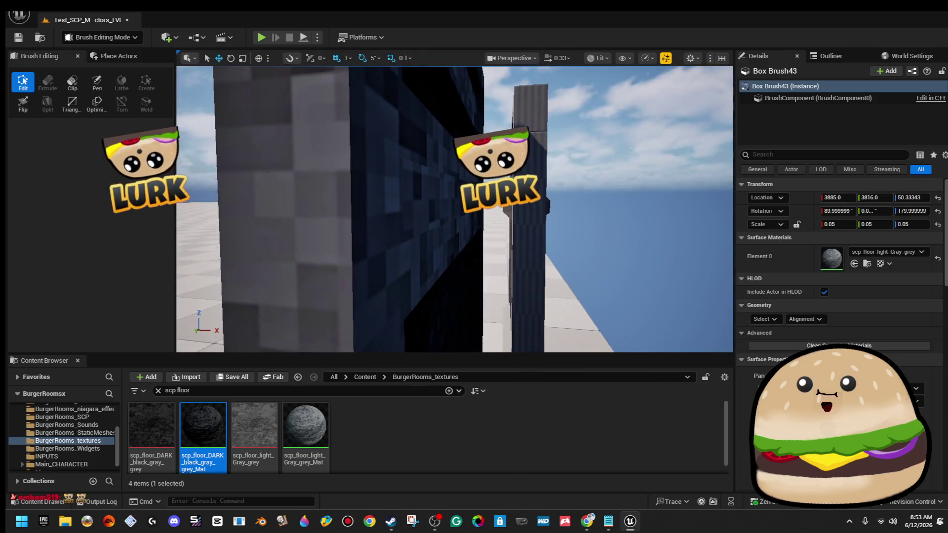
left_click(442, 198, "ctrl")
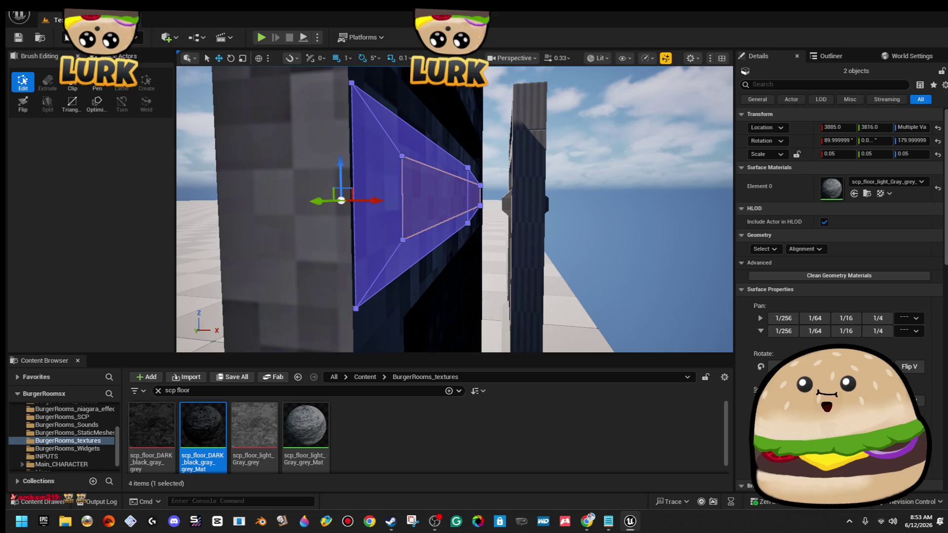
Cut and paste the wedge brush, nudge it along X to about 3887, then deselect
left_click(18, 15)
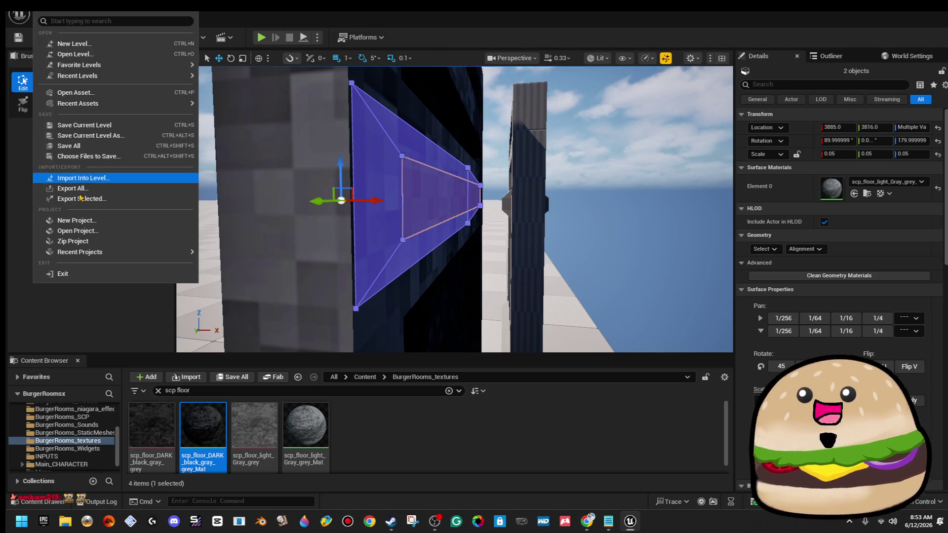
left_click(84, 129)
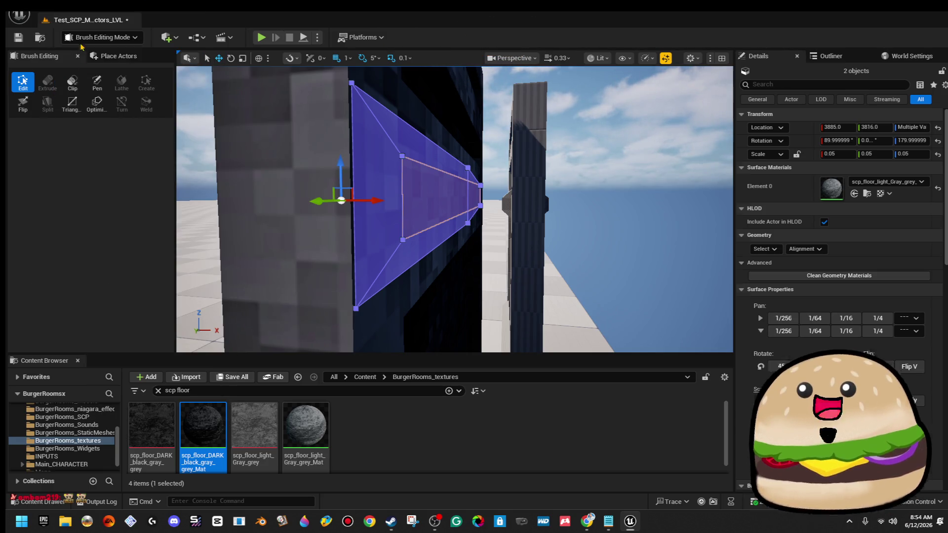
left_click(45, 12)
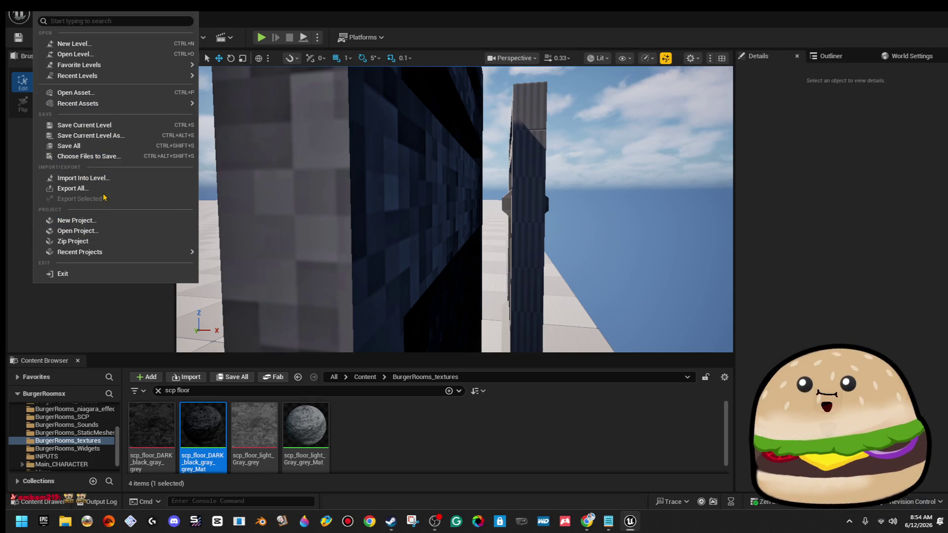
mouse_move(84, 251)
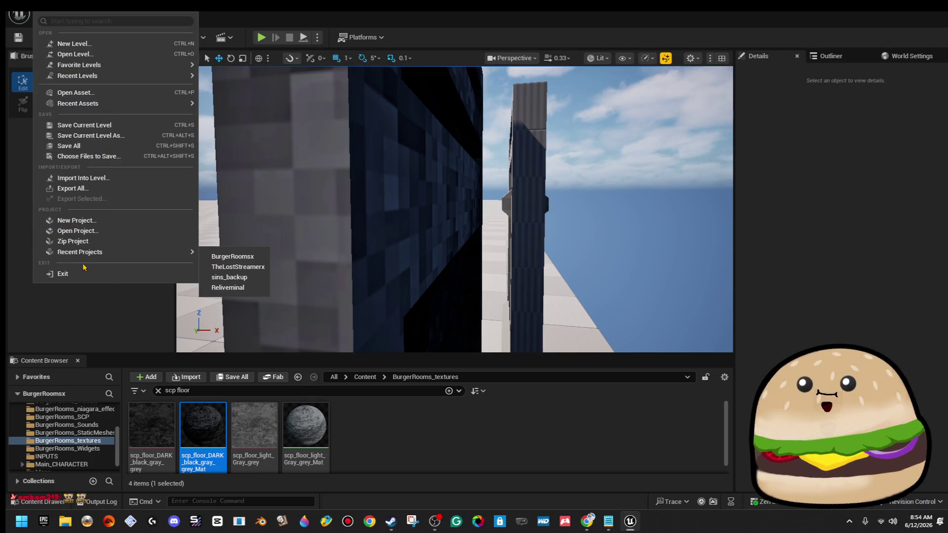
mouse_move(66, 13)
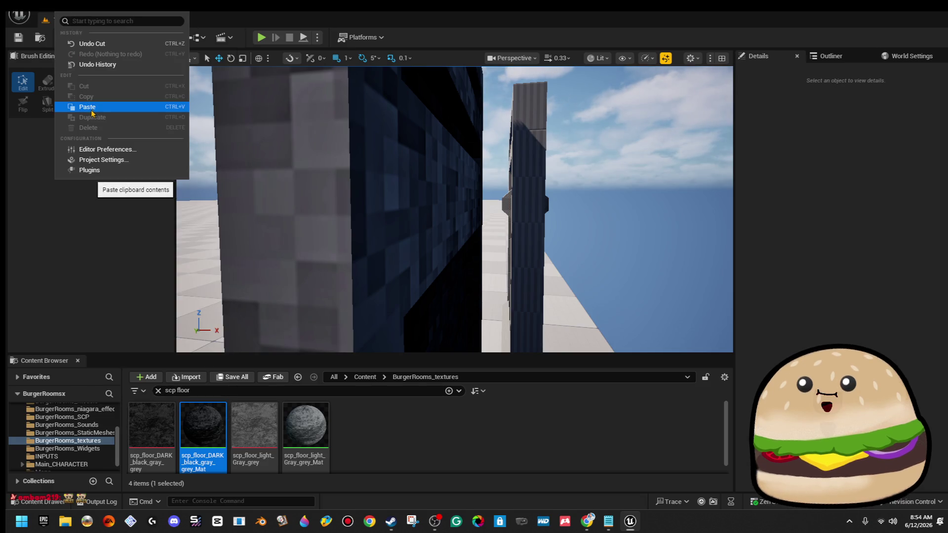
left_click(91, 112)
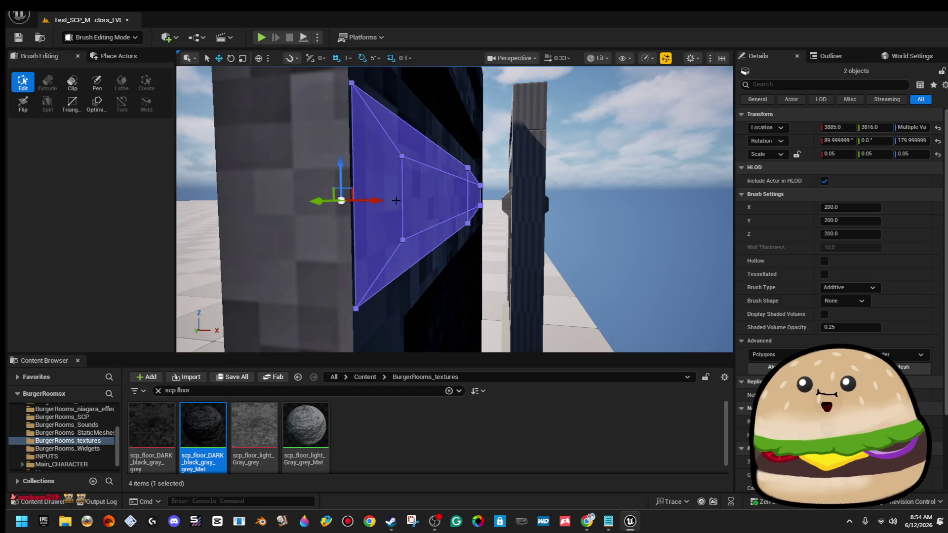
left_click_drag(378, 200, 408, 201)
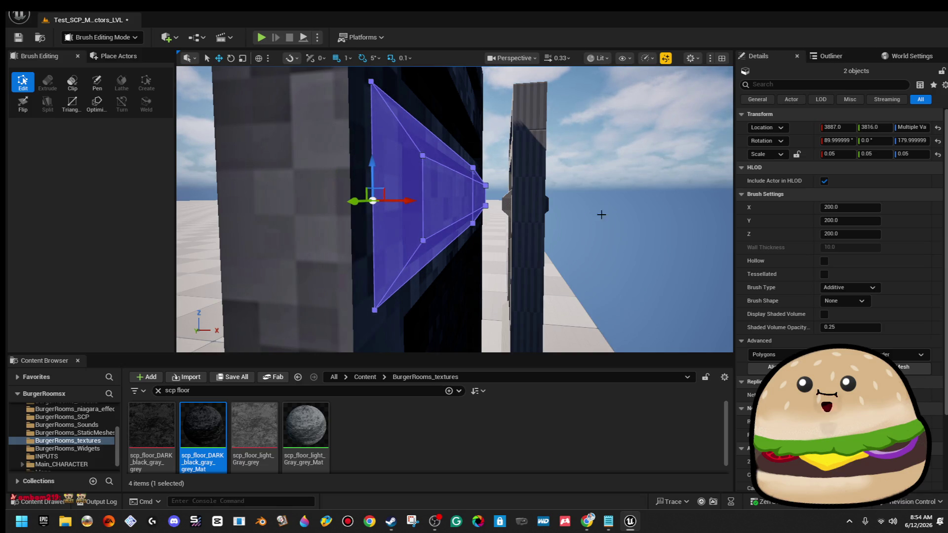
left_click(608, 149)
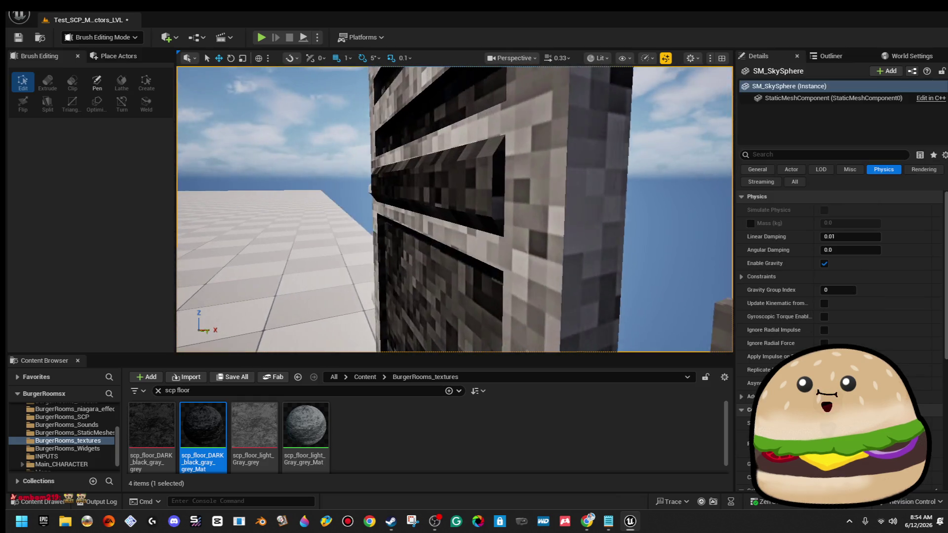
Drag scp_floor_light_Gray_grey onto the grooved wall faces
mouse_move(454, 207)
left_mouse_down()
mouse_move(435, 212)
mouse_move(474, 213)
mouse_move(454, 205)
mouse_move(455, 188)
left_mouse_up()
left_click_drag(358, 298, 395, 222)
mouse_move(395, 222)
left_mouse_down()
mouse_move(395, 203)
mouse_move(395, 213)
left_mouse_up()
mouse_move(280, 420)
left_mouse_down()
mouse_move(336, 296)
mouse_move(381, 291)
left_mouse_up()
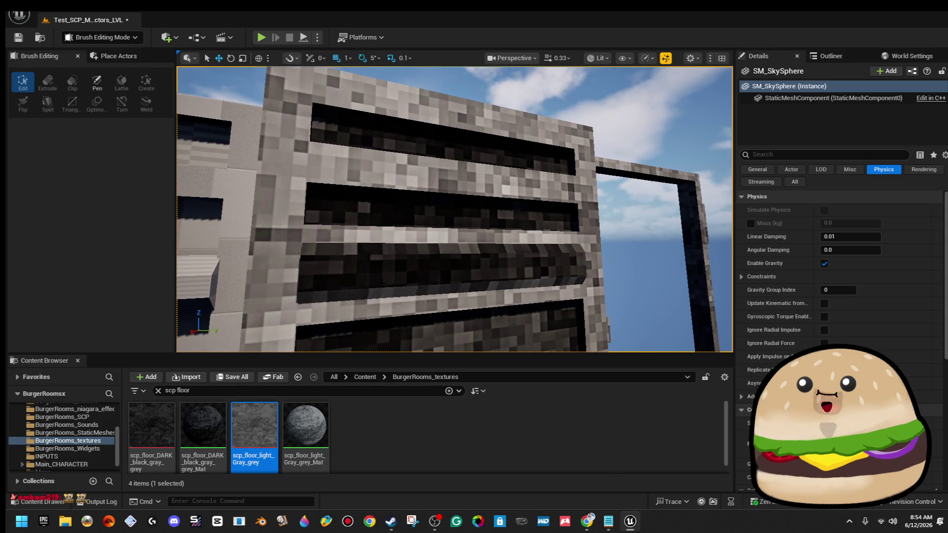
mouse_move(295, 455)
left_mouse_down()
mouse_move(332, 345)
mouse_move(385, 266)
left_mouse_up()
Pull back to view the doors and fence, then select the tall wall brush Box Brush29
key("s")
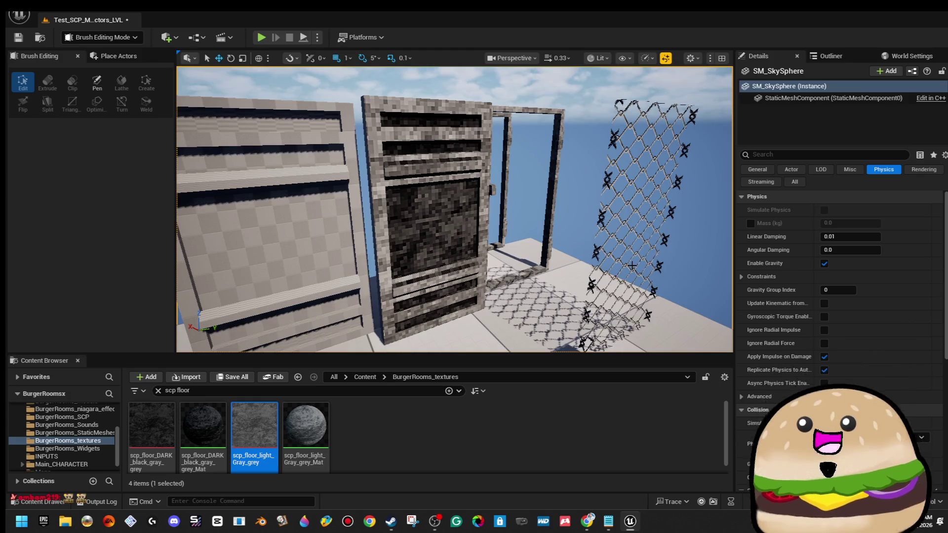
mouse_move(288, 170)
left_mouse_down()
mouse_move(309, 146)
mouse_move(293, 139)
mouse_move(300, 198)
mouse_move(329, 197)
left_mouse_up()
left_click(482, 211)
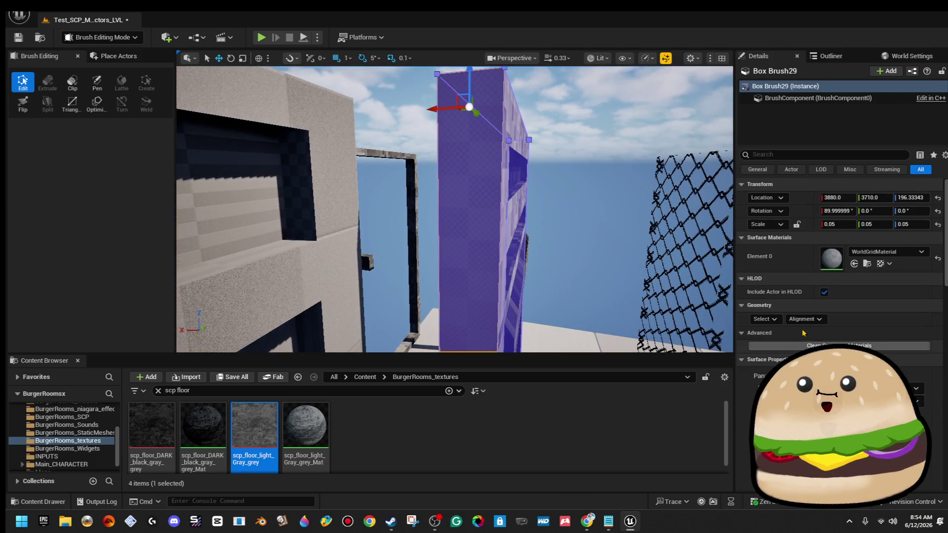
Clean Box Brush29's surface materials and put scp_floor_light_Gray_grey_Mat into Element 0
left_click(810, 345)
mouse_move(306, 425)
left_mouse_down()
mouse_move(800, 306)
mouse_move(812, 259)
left_mouse_up()
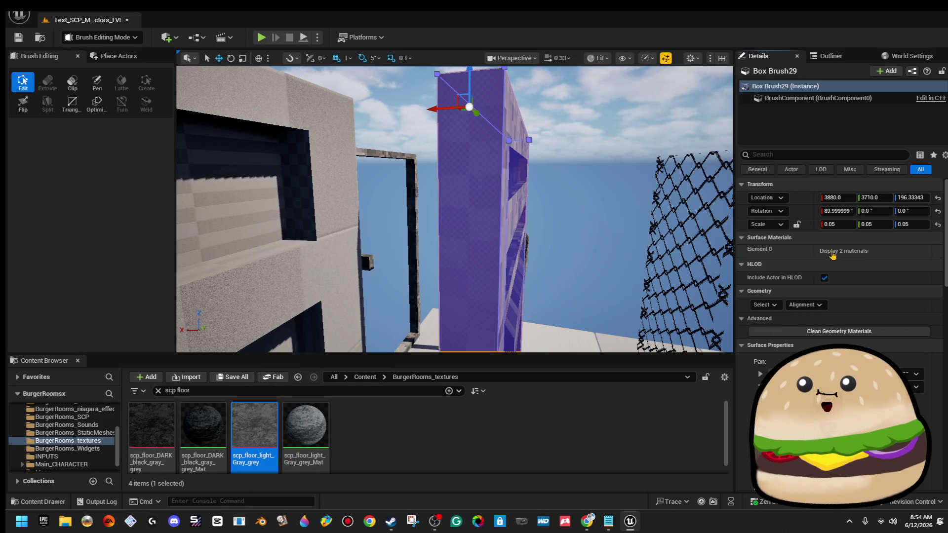
left_click(309, 424)
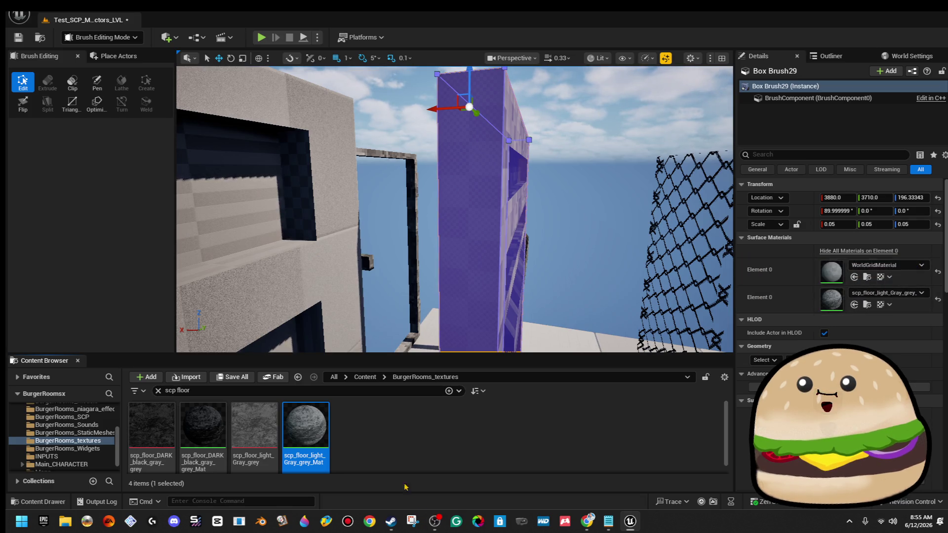
mouse_move(315, 427)
left_mouse_down()
mouse_move(771, 275)
mouse_move(842, 272)
left_mouse_up()
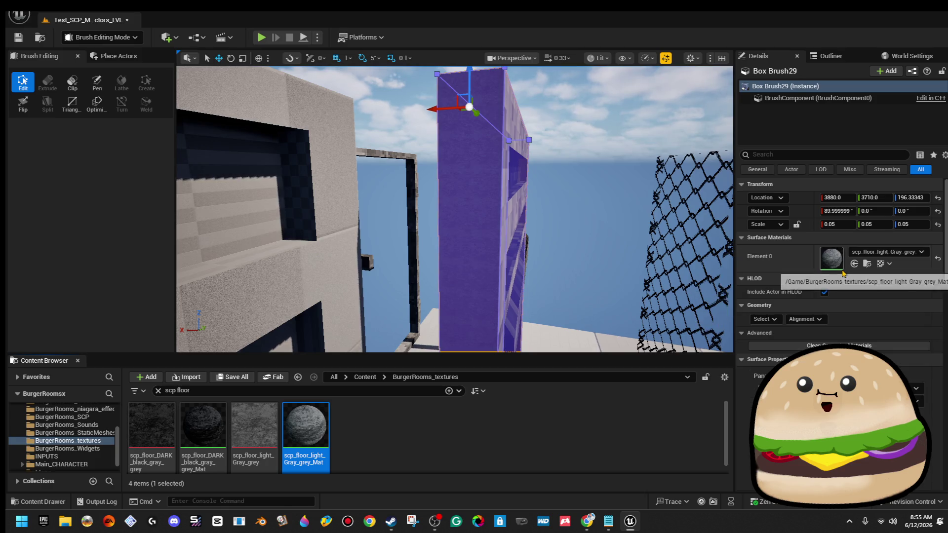
Reselect the wall brush, check its surface selection options, then deselect it
left_click(582, 207)
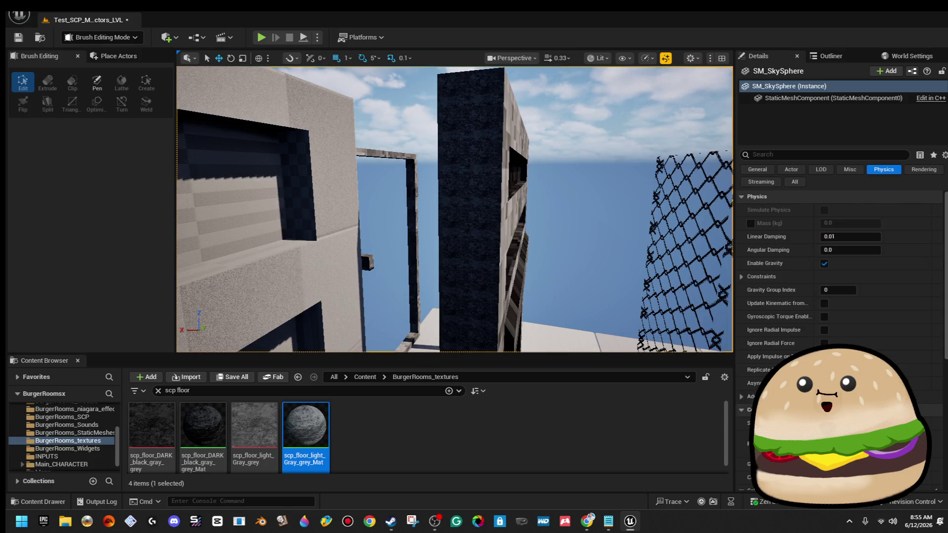
key("ctrl+z")
left_click(766, 319)
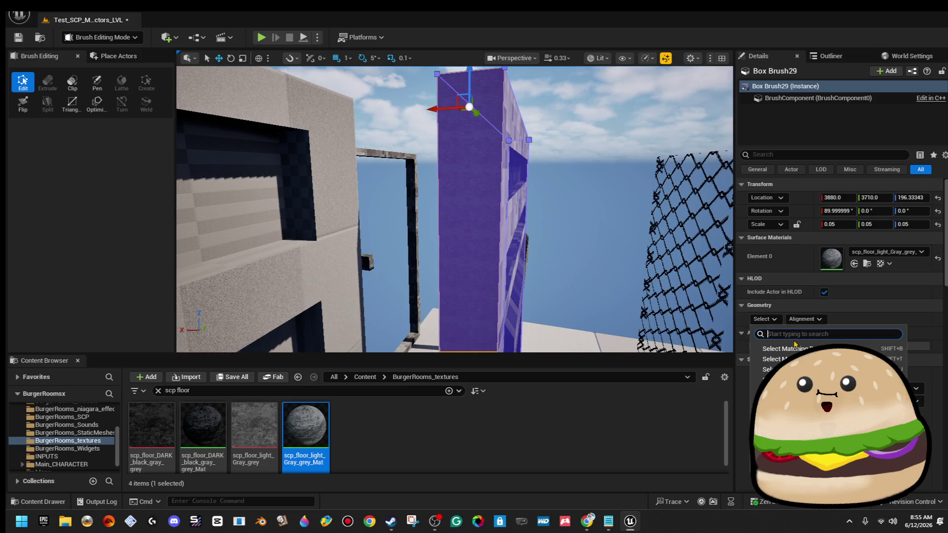
left_click(823, 325)
key("Escape")
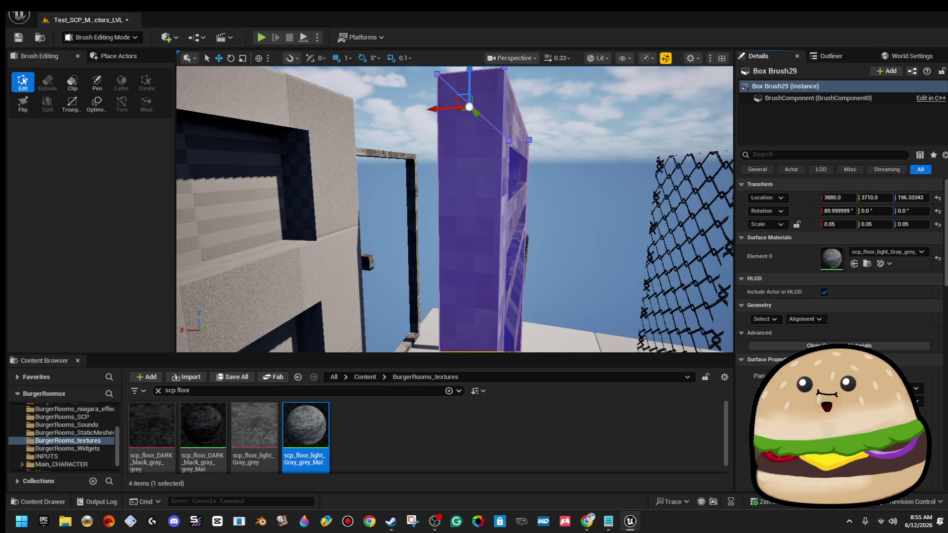
left_click(591, 252)
Save the level and fly the camera past the grooved dark wall, door frames and fence
key("Down")
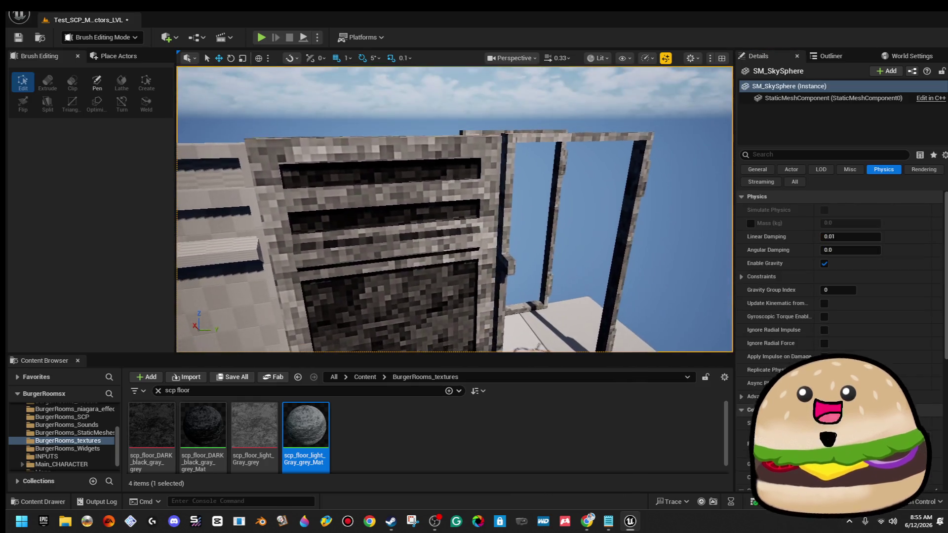
key("ctrl+s")
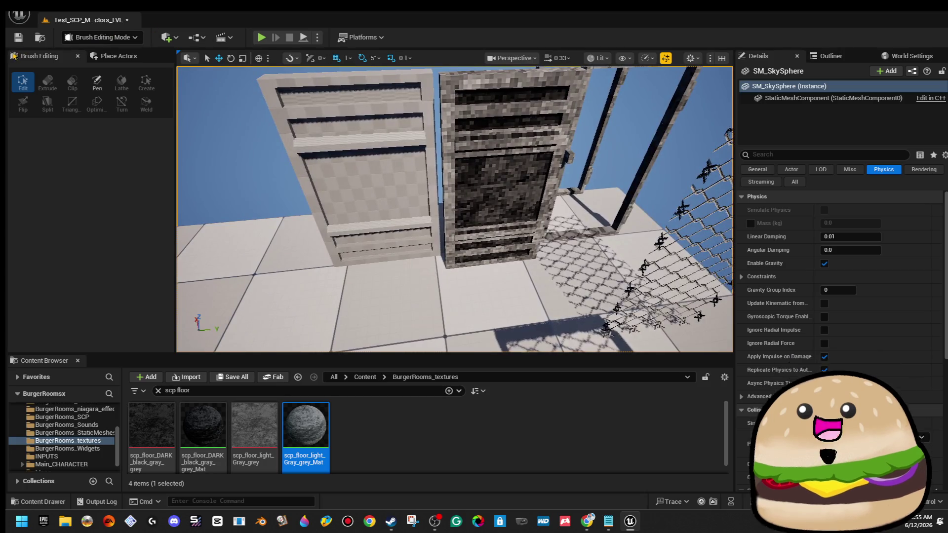
key("Up")
key("Up")
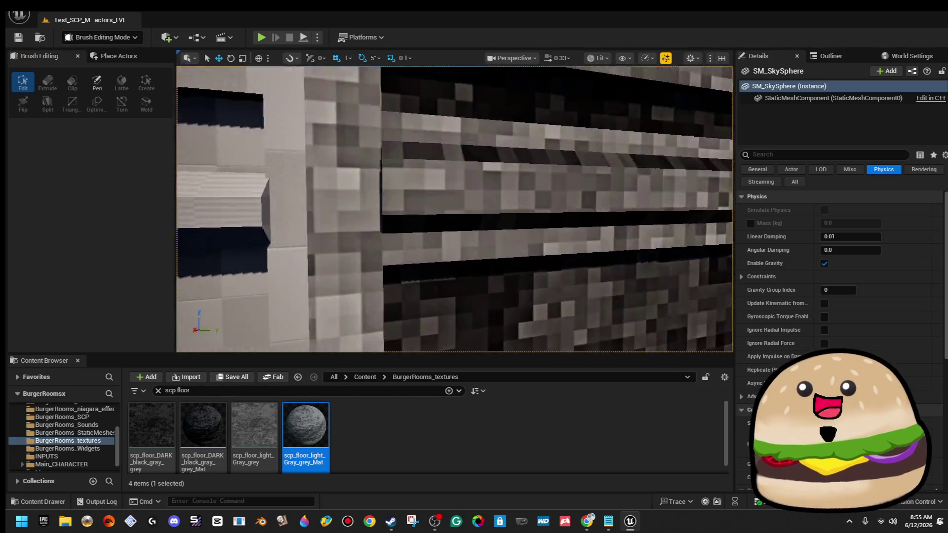
key("Down")
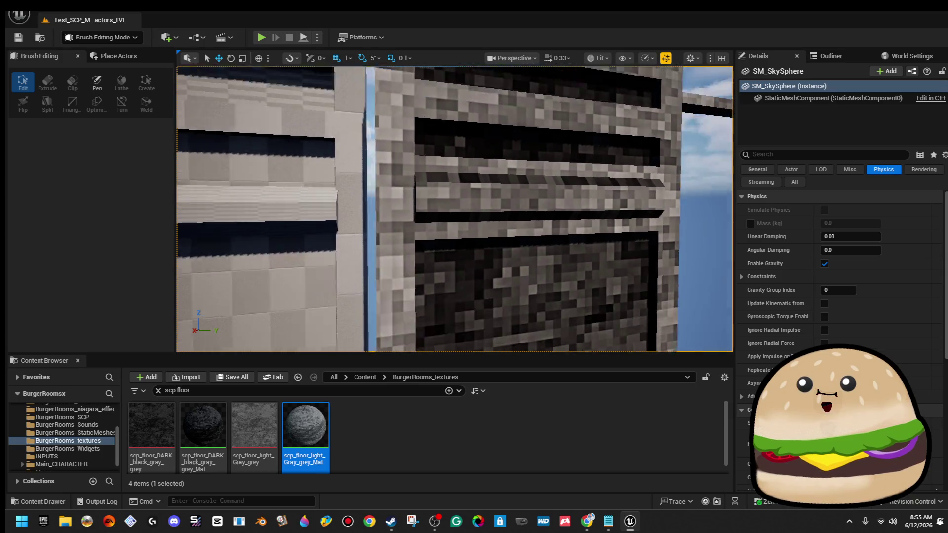
key("Up")
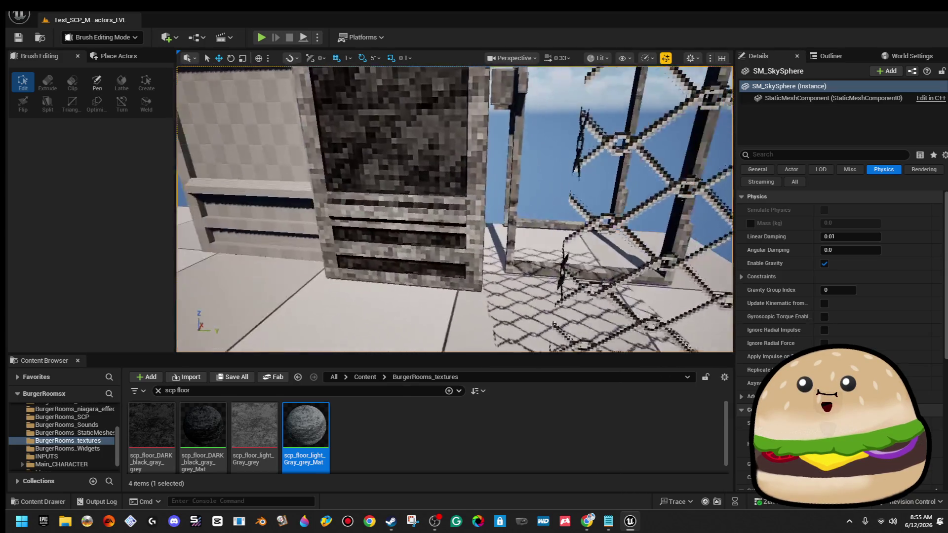
key("Down")
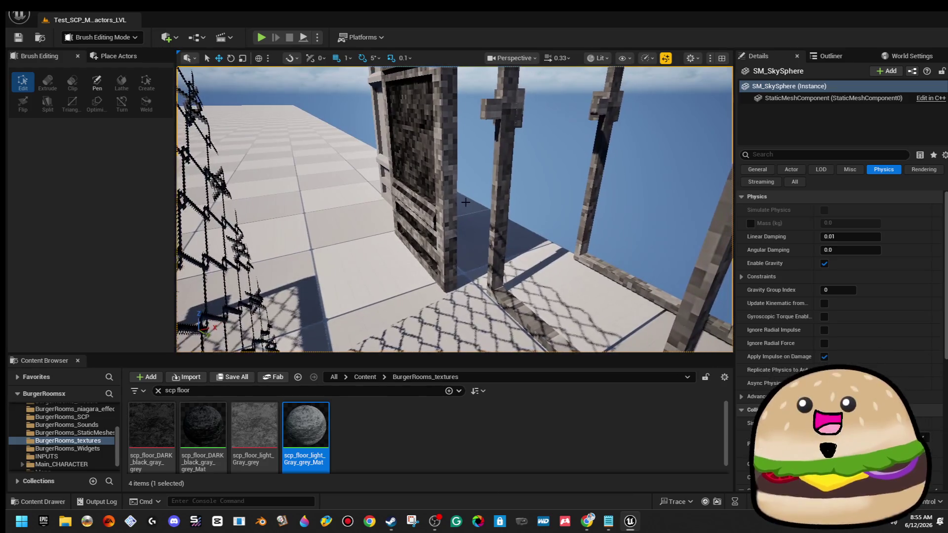
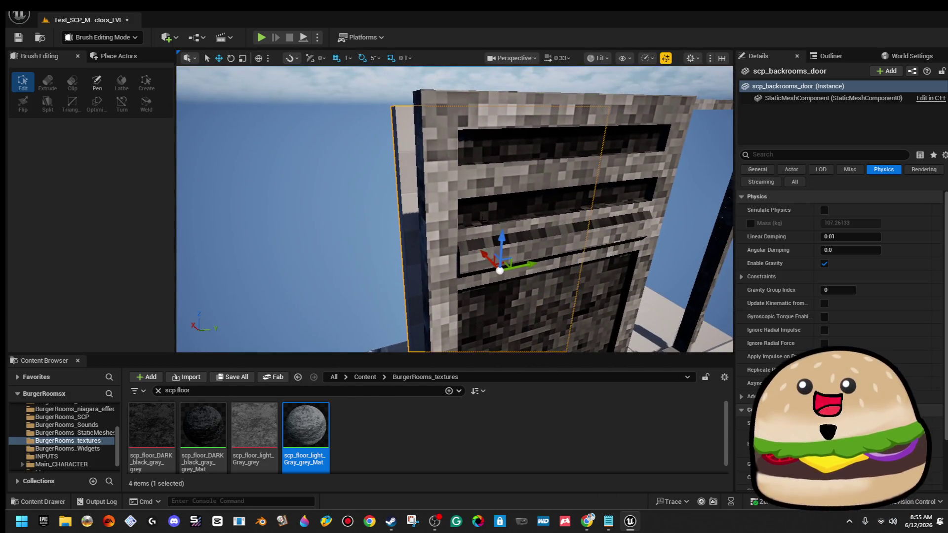
Duplicate Box Brush31 sideways and scale the copy to 0.033333 on X
left_click(593, 184)
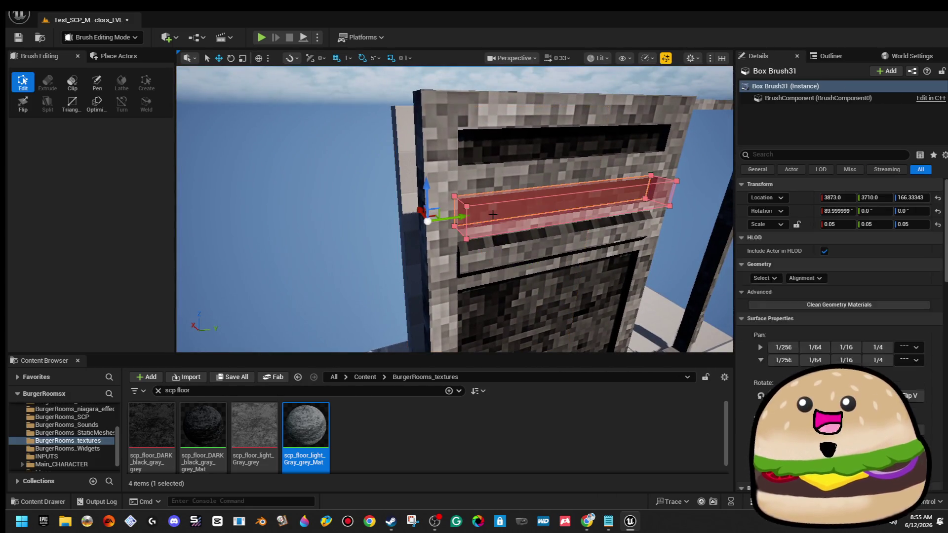
mouse_move(478, 196)
left_mouse_down()
mouse_move(401, 212)
mouse_move(443, 235)
left_mouse_up()
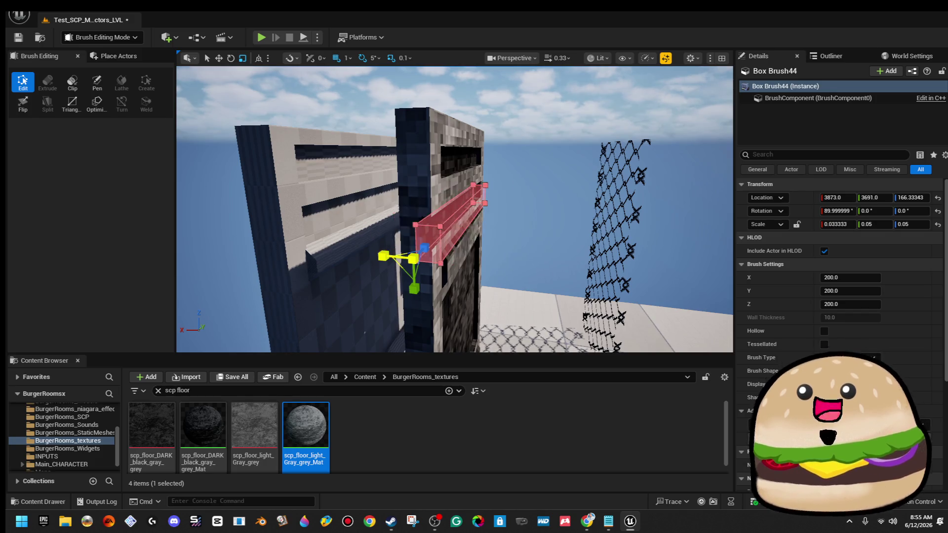
left_click_drag(413, 258, 390, 257)
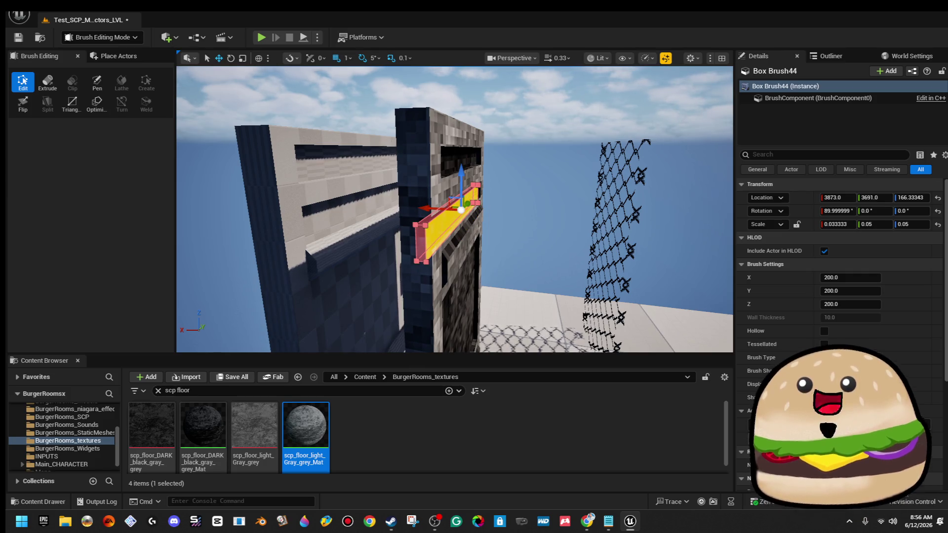
key("w")
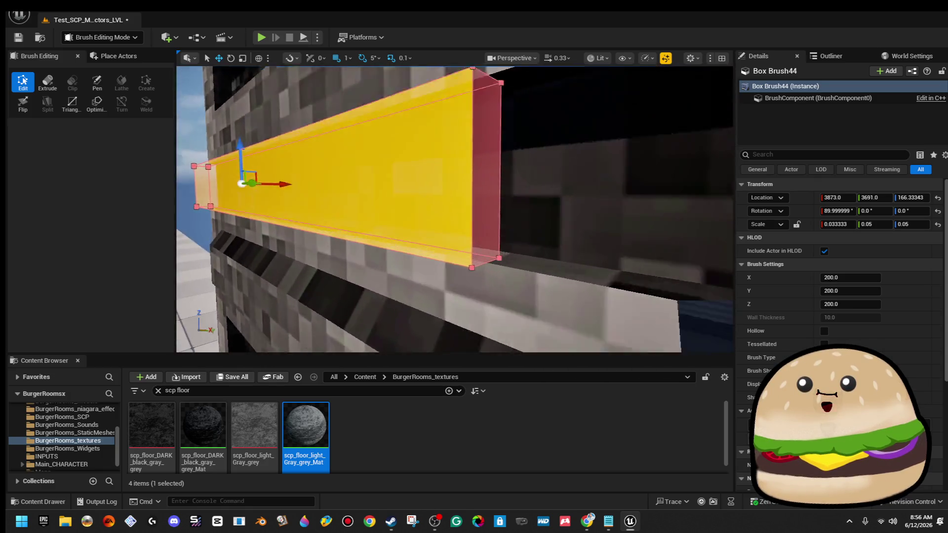
key("s")
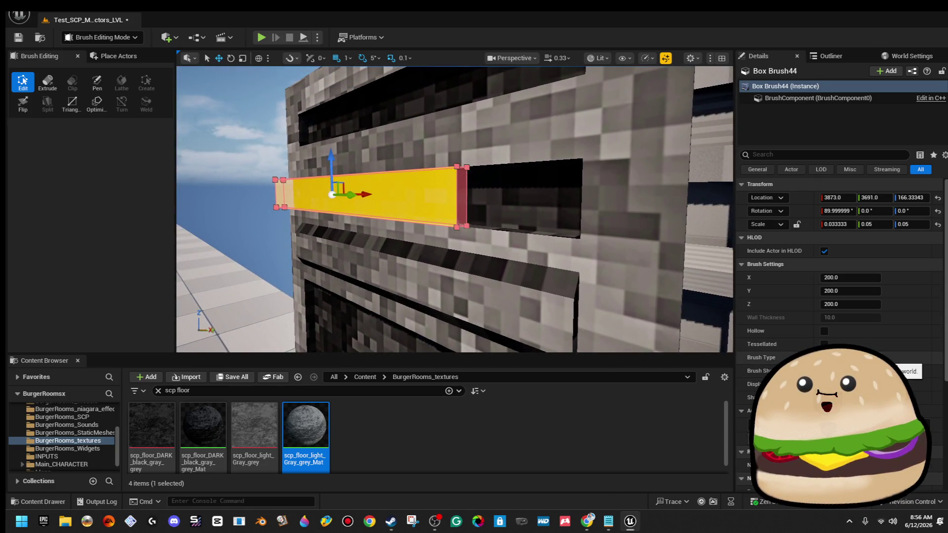
Select the new thin brush's face and switch the editor to Selection mode
left_click(458, 179)
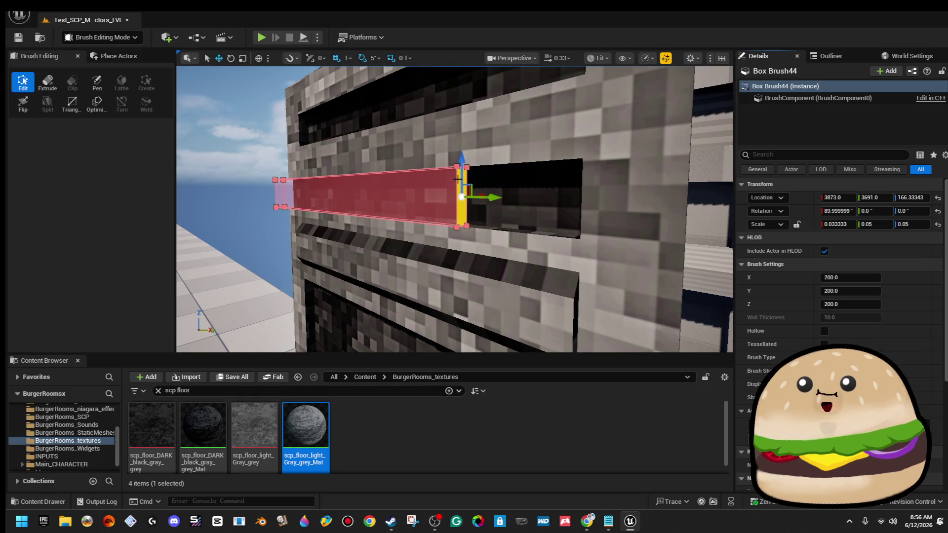
left_click(115, 41)
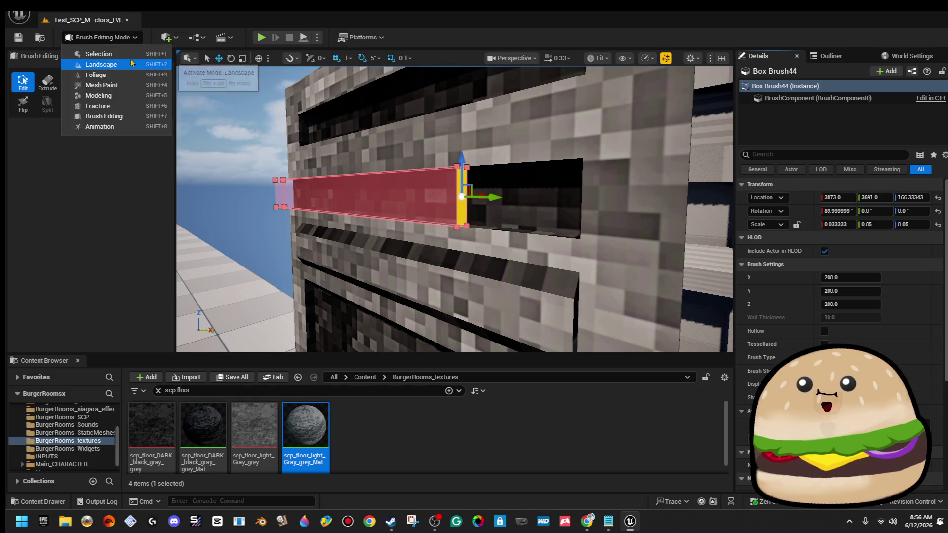
left_click(131, 59)
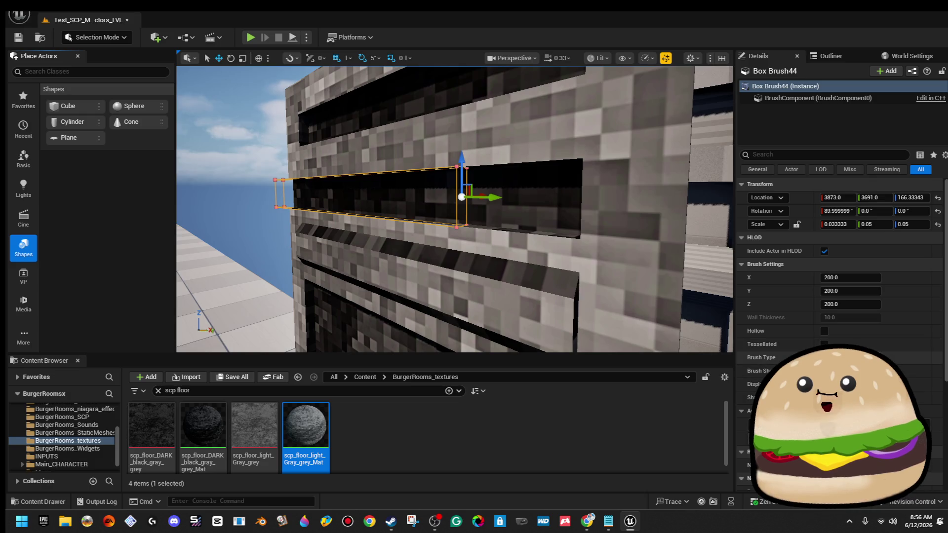
Make the thin brush additive, positioned at X 3878, Y 3688 beside the doorway
left_click(856, 369)
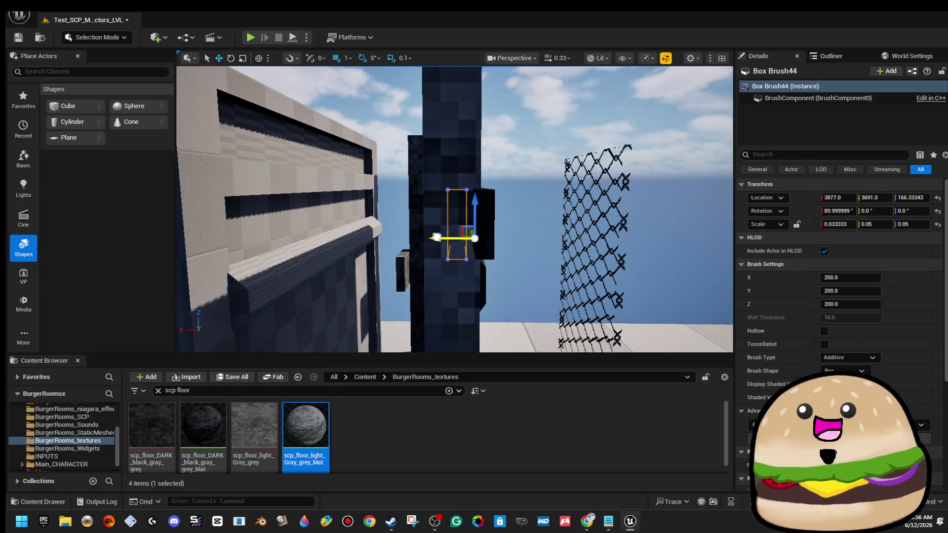
mouse_move(434, 230)
left_mouse_down()
mouse_move(528, 127)
mouse_move(410, 185)
left_mouse_up()
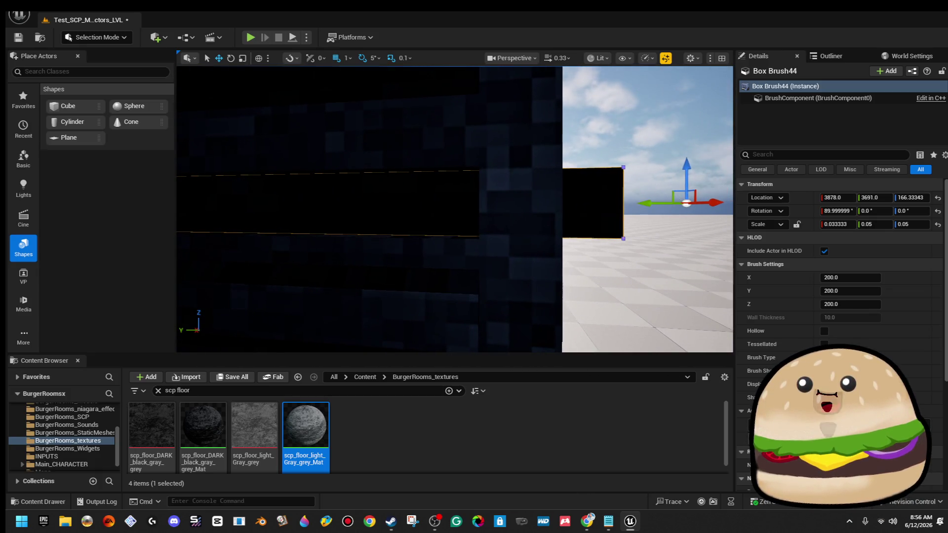
left_click_drag(410, 185, 408, 186)
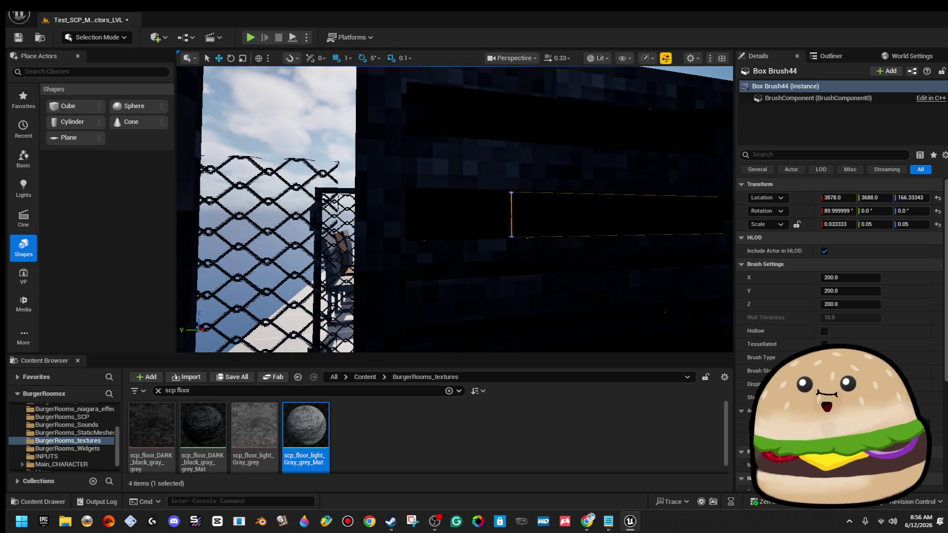
Return to Brush Editing mode and turn the view toward the floor and walls
left_click(98, 42)
left_click(105, 116)
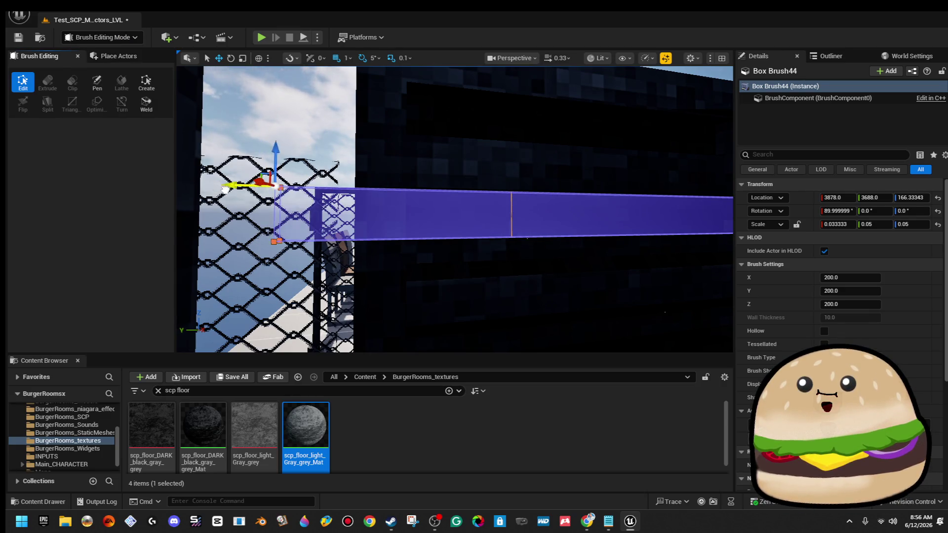
left_click_drag(252, 191, 367, 217)
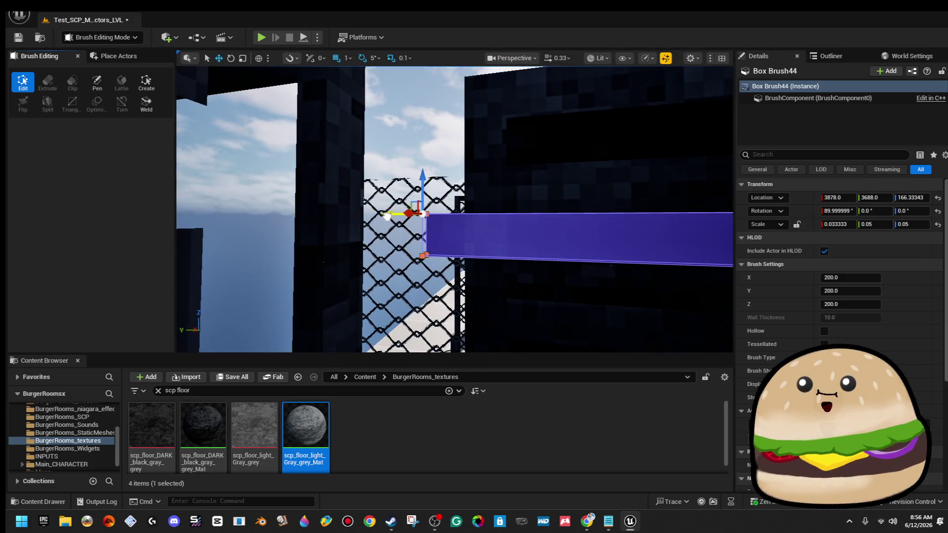
left_click(425, 113)
left_click_drag(425, 112, 502, 198)
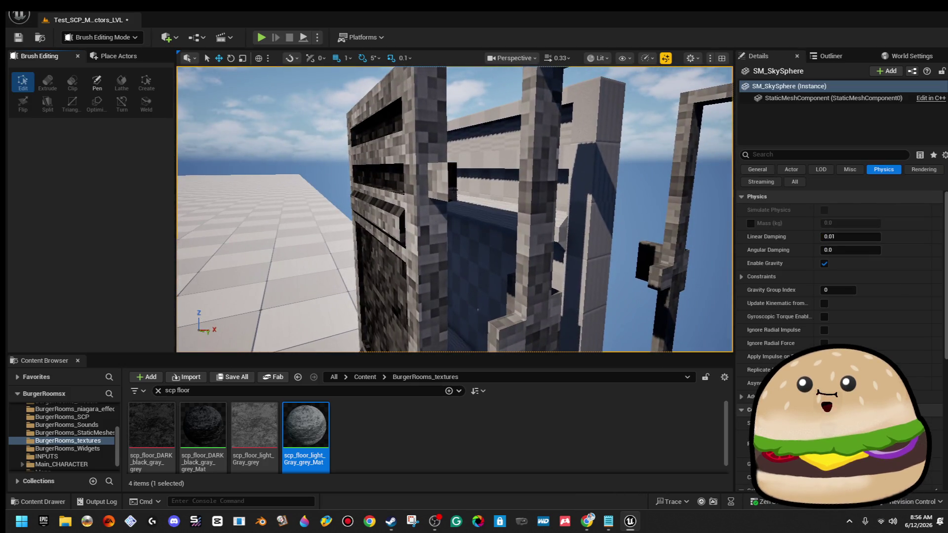
Select and frame thin Box Brush44 to make a lower copy, Box Brush45
left_click(402, 169)
mouse_move(402, 169)
left_mouse_down()
mouse_move(385, 146)
mouse_move(390, 121)
mouse_move(356, 173)
left_mouse_up()
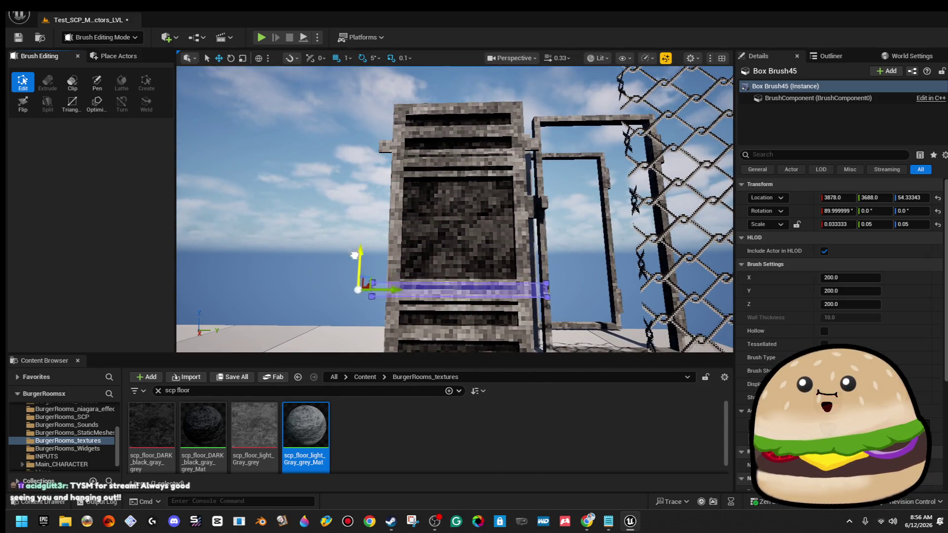
left_click(328, 205)
left_click_drag(328, 205, 296, 205)
left_click(406, 127)
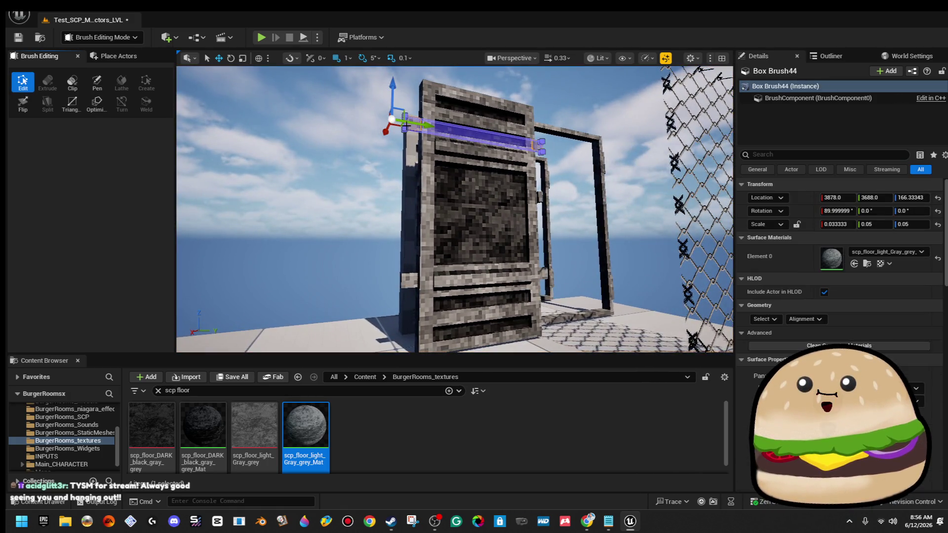
key("f")
left_click_drag(406, 126, 376, 129)
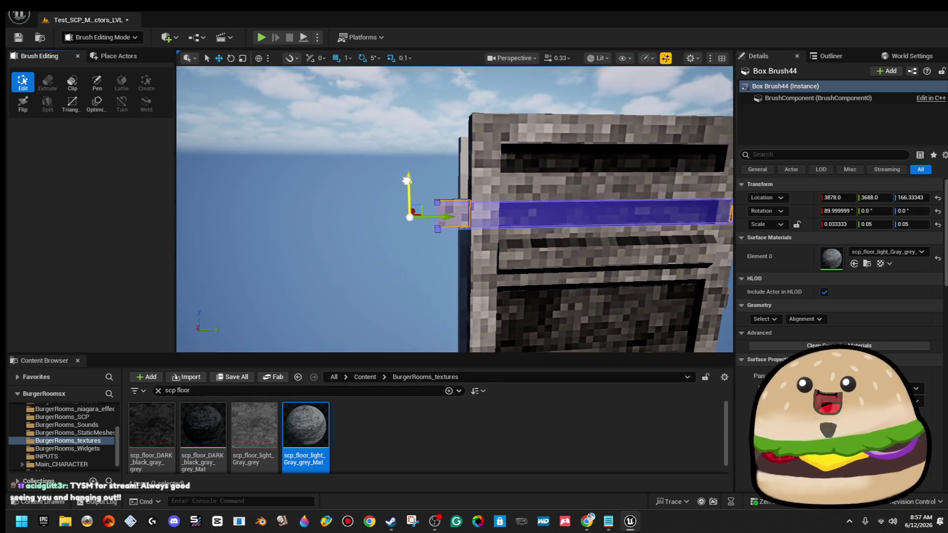
Place a Point Light near the base of the wall
left_click(339, 161)
mouse_move(339, 161)
left_mouse_down()
mouse_move(339, 237)
mouse_move(339, 173)
mouse_move(365, 176)
mouse_move(335, 171)
mouse_move(320, 143)
left_mouse_up()
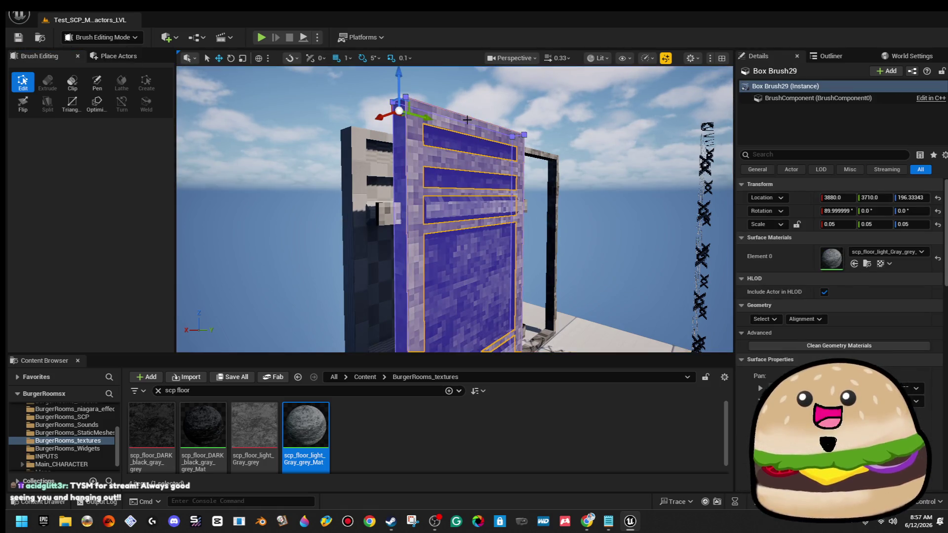
left_click_drag(320, 143, 322, 159)
mouse_move(485, 147)
left_mouse_down()
mouse_move(444, 198)
mouse_move(419, 209)
mouse_move(422, 191)
left_mouse_up()
left_click(419, 209)
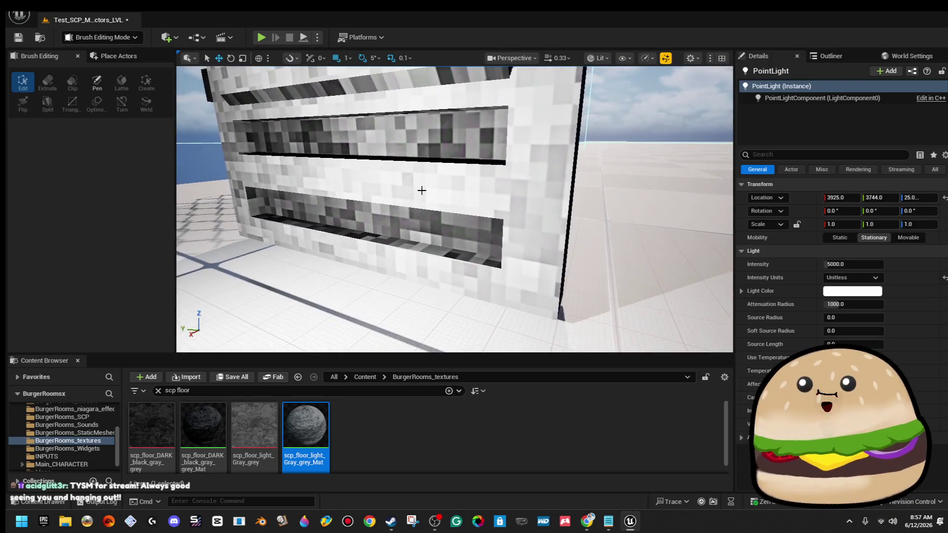
Shift-select the lower, upper, middle and top slot brushes of the security door
left_click(410, 224)
left_click(419, 153, "ctrl")
left_click(434, 180, "ctrl")
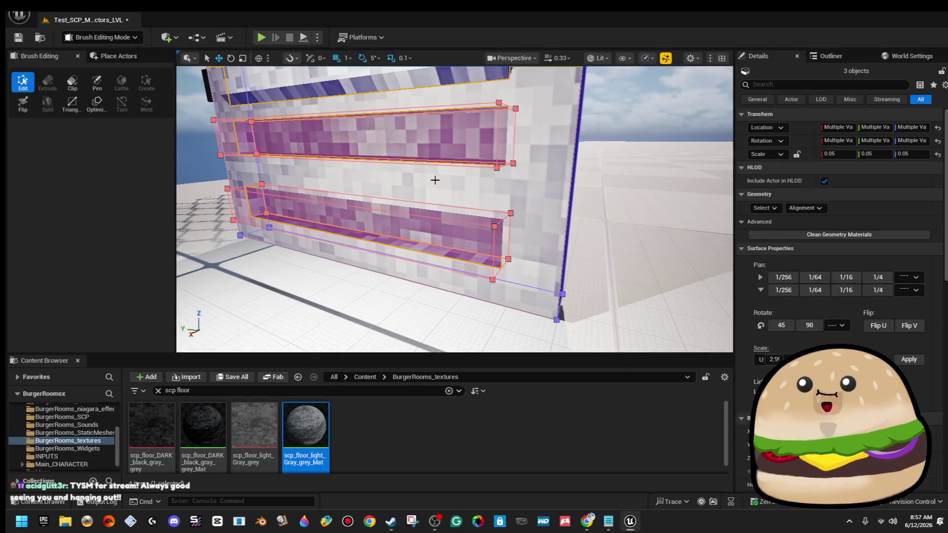
left_click_drag(457, 145, 458, 145)
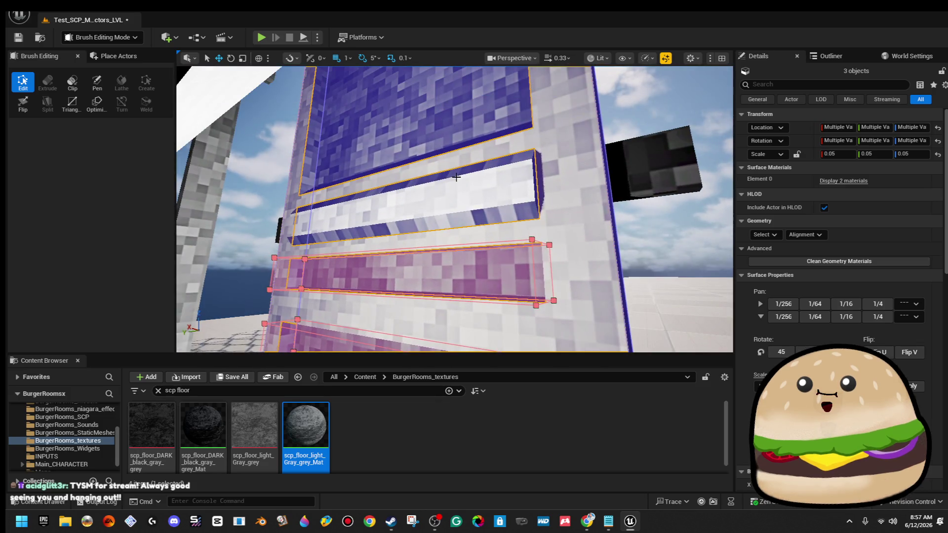
left_click(439, 127)
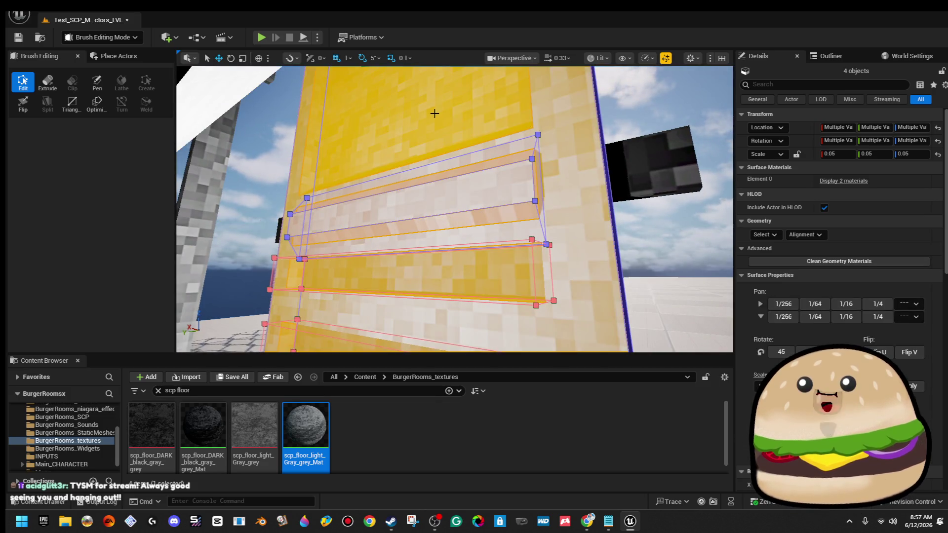
left_click(629, 166)
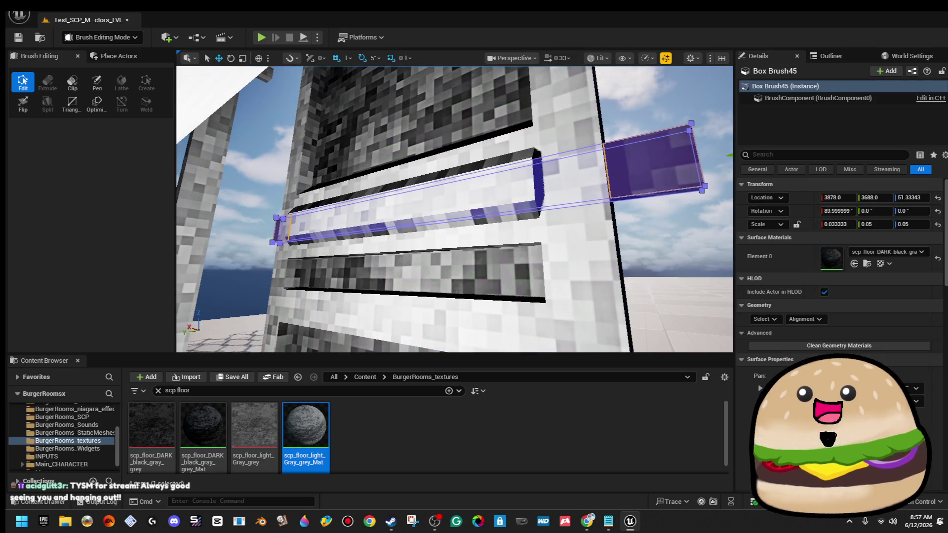
left_click_drag(601, 159, 601, 159)
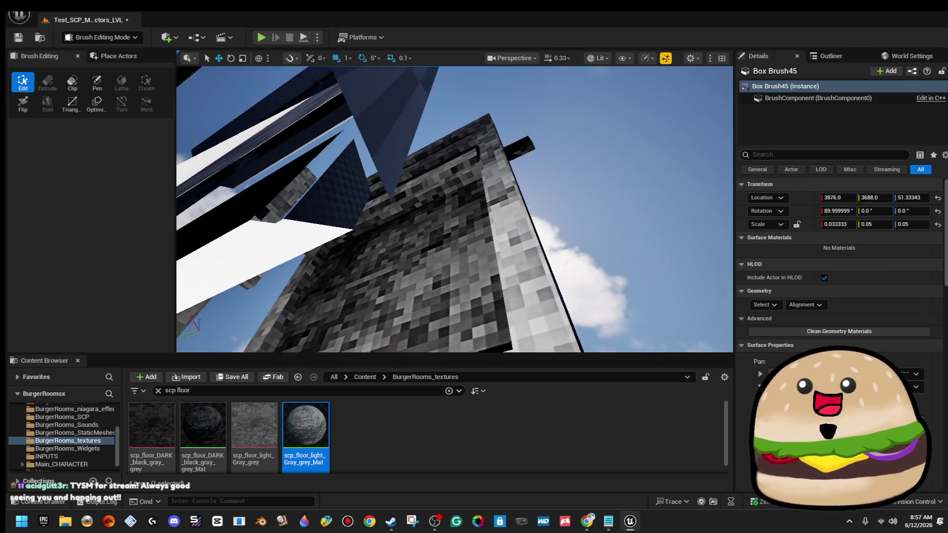
left_click(306, 126)
left_click(529, 154, "ctrl")
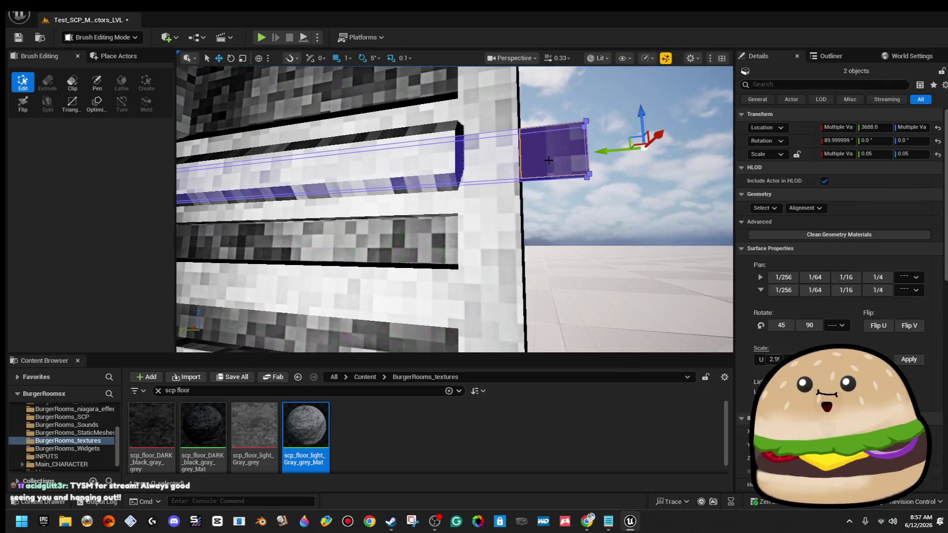
left_click(475, 140, "ctrl")
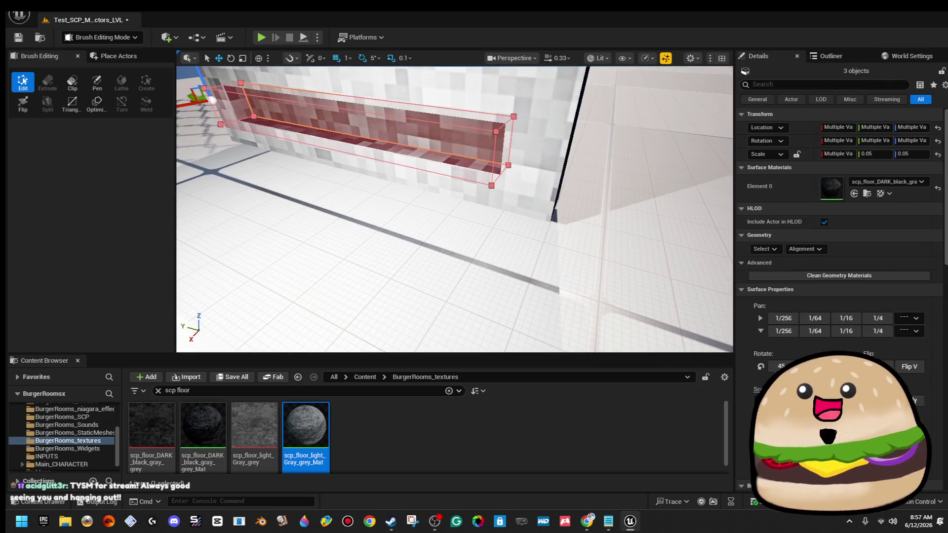
left_click(468, 229, "ctrl")
left_click(422, 116, "ctrl")
left_click_drag(419, 109, 420, 108)
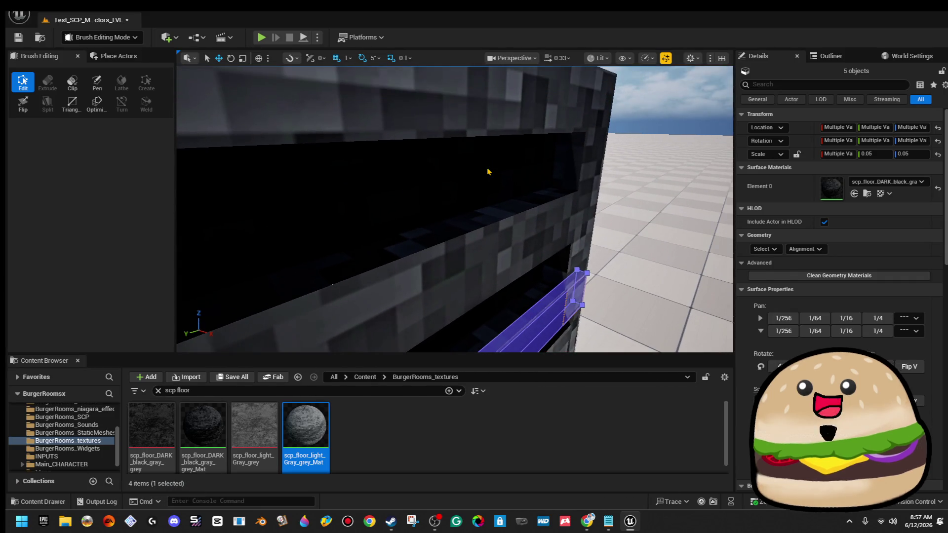
Add the remaining wall and door brushes to the selection, 13 in total
left_click(488, 172, "ctrl")
left_click_drag(580, 279, 581, 278)
left_click(580, 278, "ctrl")
left_click(515, 239, "ctrl")
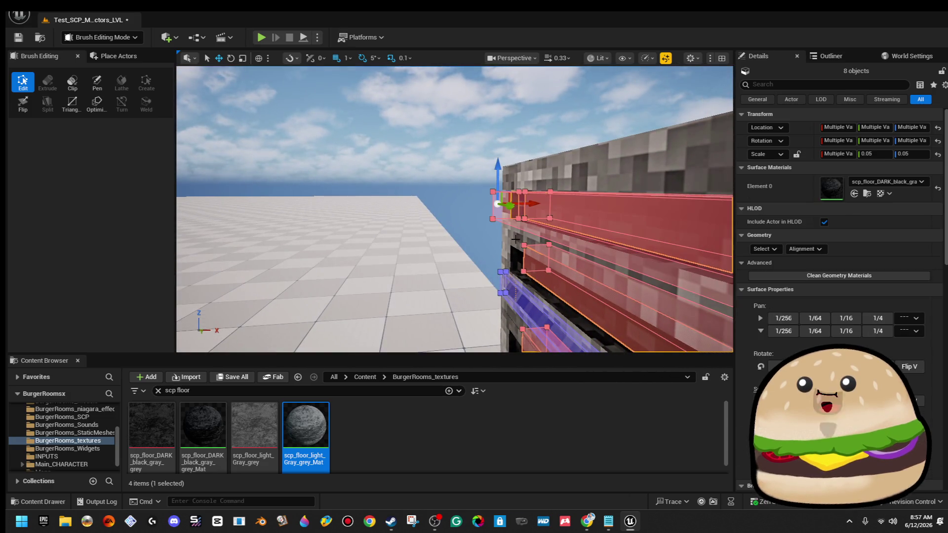
left_click(498, 204, "ctrl")
mouse_move(498, 204)
left_mouse_down()
mouse_move(536, 294)
mouse_move(523, 264)
left_mouse_up()
left_click(523, 264, "ctrl")
left_click(497, 168, "ctrl")
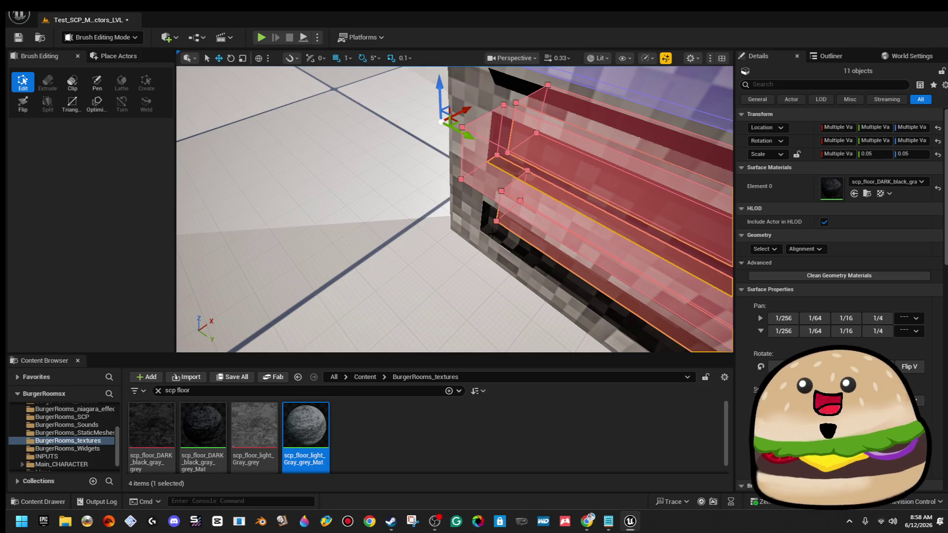
left_click(454, 142, "ctrl")
left_click(458, 111, "ctrl")
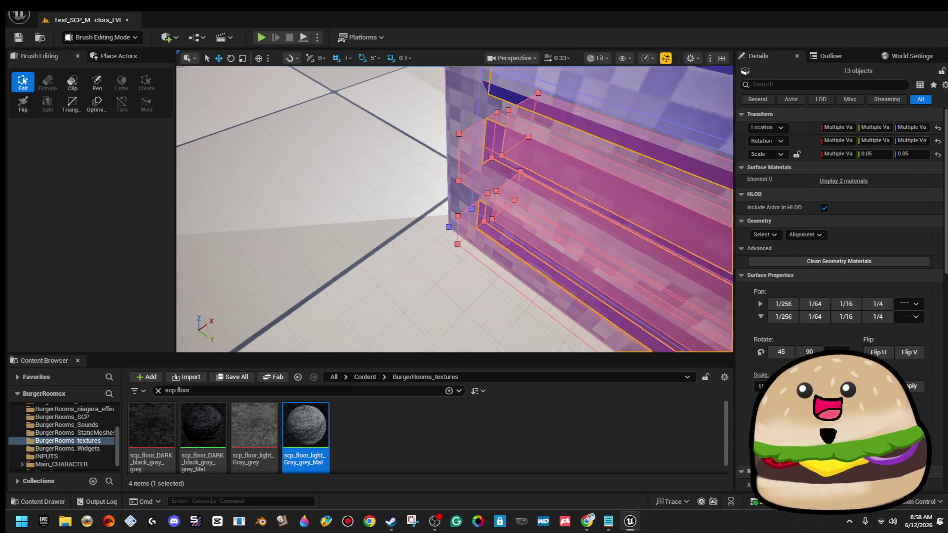
mouse_move(565, 142)
left_mouse_down()
mouse_move(378, 172)
mouse_move(387, 173)
left_mouse_up()
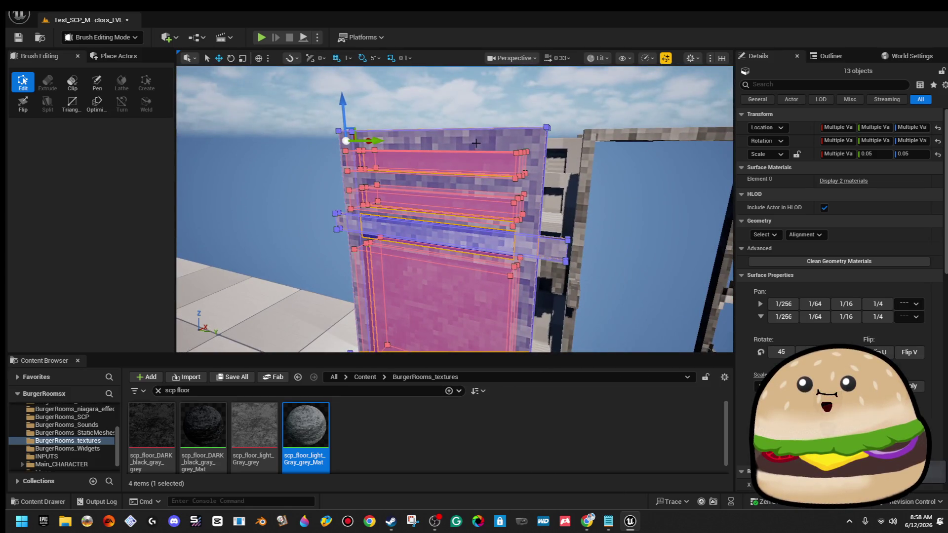
Set Element 0 of the selected brushes to scp_floor_DARK_black_gray_grey_Mat
left_click(476, 144)
left_click_drag(476, 143, 444, 127)
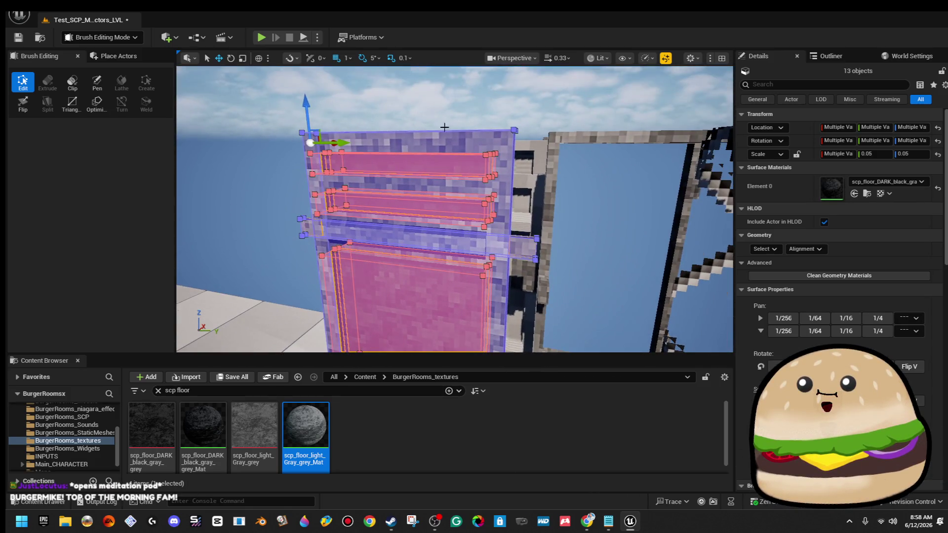
left_click(110, 40)
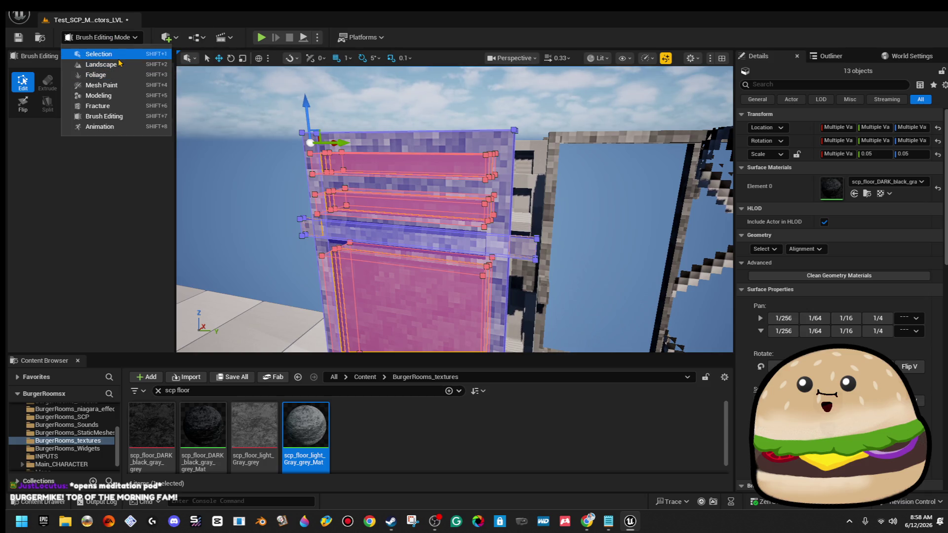
Switch to Selection Mode and begin shift-selecting the door brushes
left_click(120, 57)
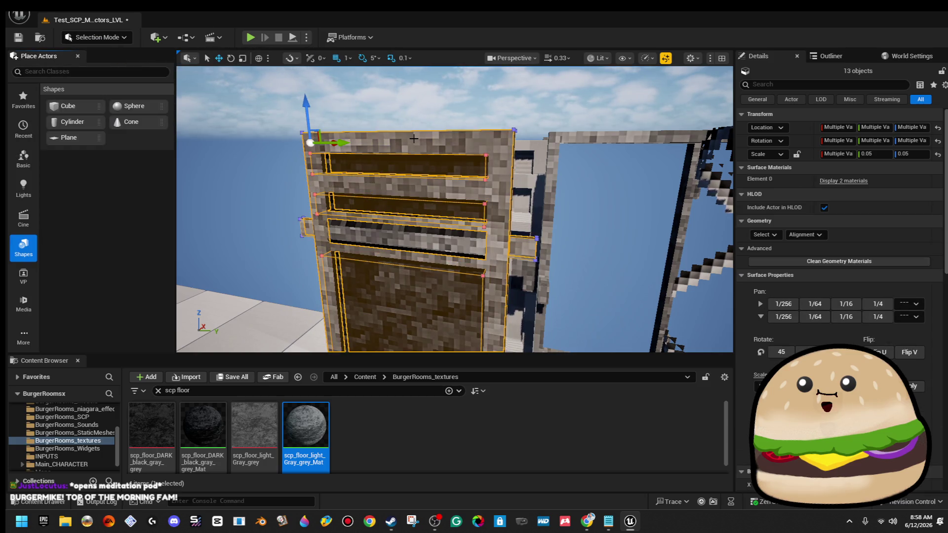
left_click_drag(414, 139, 400, 159)
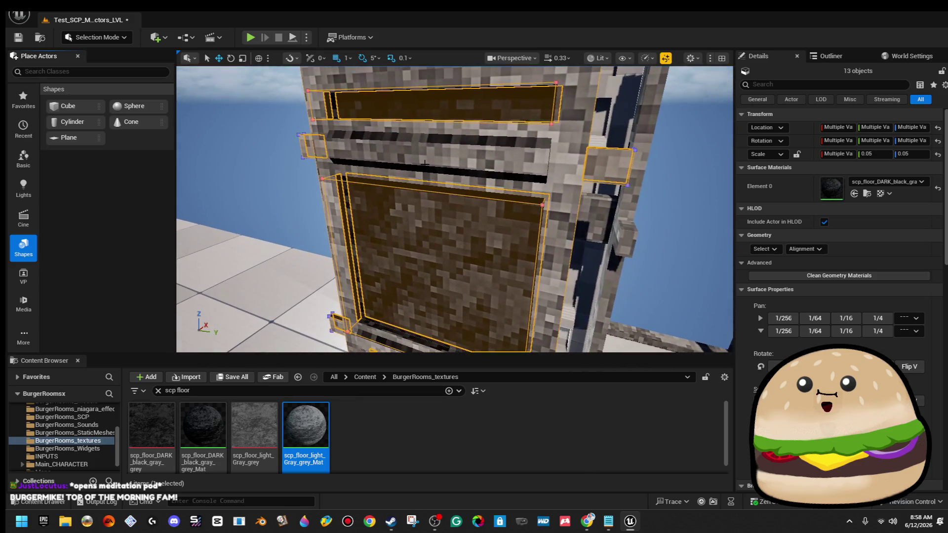
left_click(313, 148, "ctrl")
left_click_drag(445, 134, 453, 127)
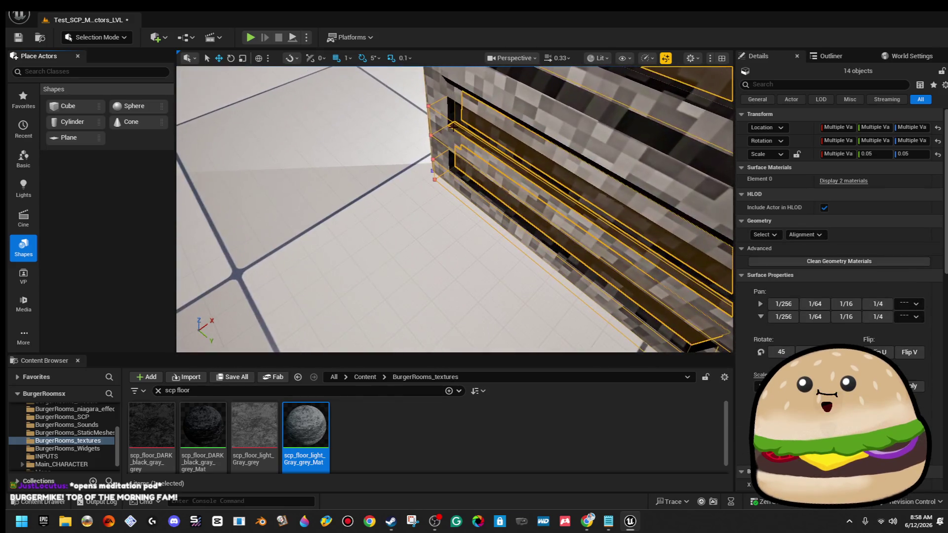
left_click(518, 109, "ctrl")
left_click_drag(519, 108, 498, 123)
left_click_drag(354, 216, 359, 213)
Add the last door brushes to the selection, then clear it near the grate door
left_click(377, 329, "ctrl")
left_click_drag(377, 330, 345, 263)
left_click(344, 206, "ctrl")
mouse_move(344, 206)
left_mouse_down()
mouse_move(334, 250)
mouse_move(309, 212)
mouse_move(316, 183)
mouse_move(221, 245)
mouse_move(451, 201)
mouse_move(444, 127)
mouse_move(434, 156)
mouse_move(486, 180)
mouse_move(537, 184)
left_mouse_up()
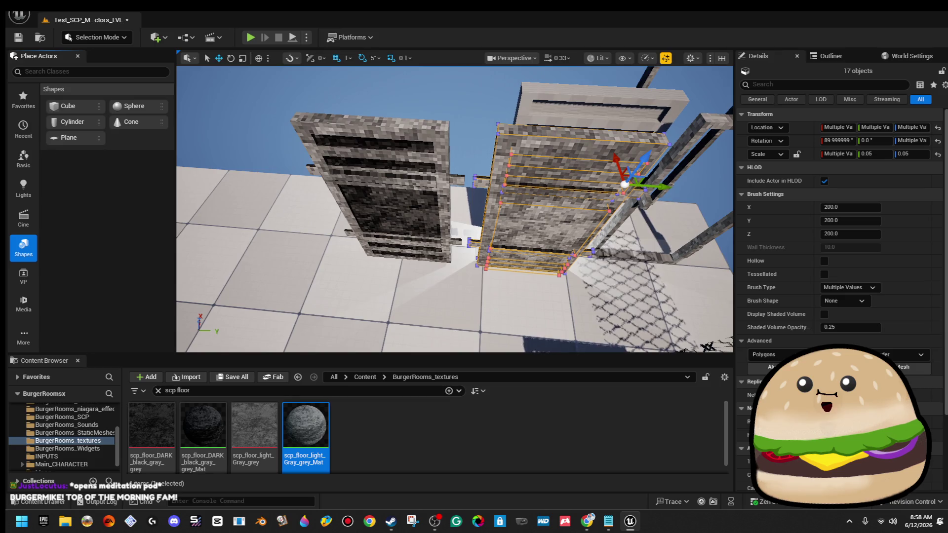
left_click(672, 168)
mouse_move(672, 168)
left_mouse_down()
mouse_move(642, 197)
mouse_move(642, 217)
left_mouse_up()
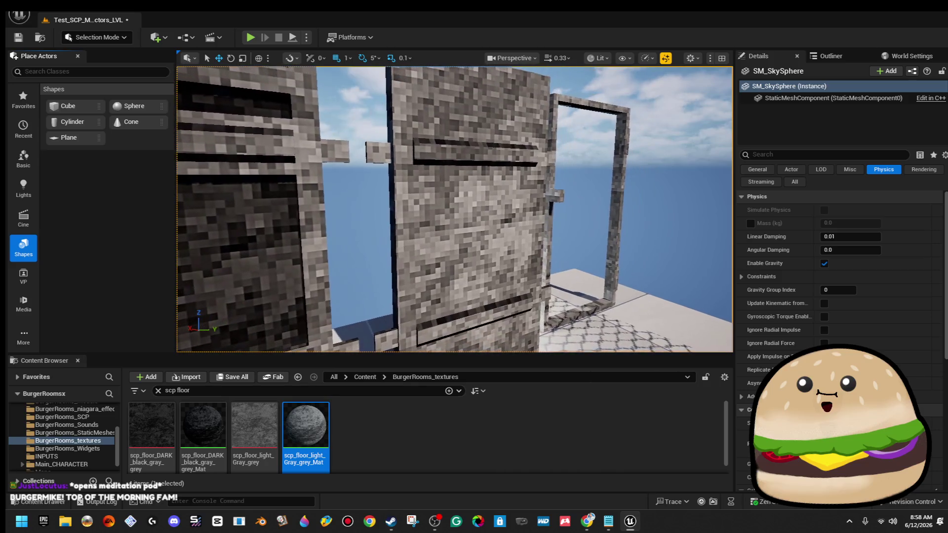
Marquee-select the dark grate door pieces and slide them sideways along Y
left_click(499, 191)
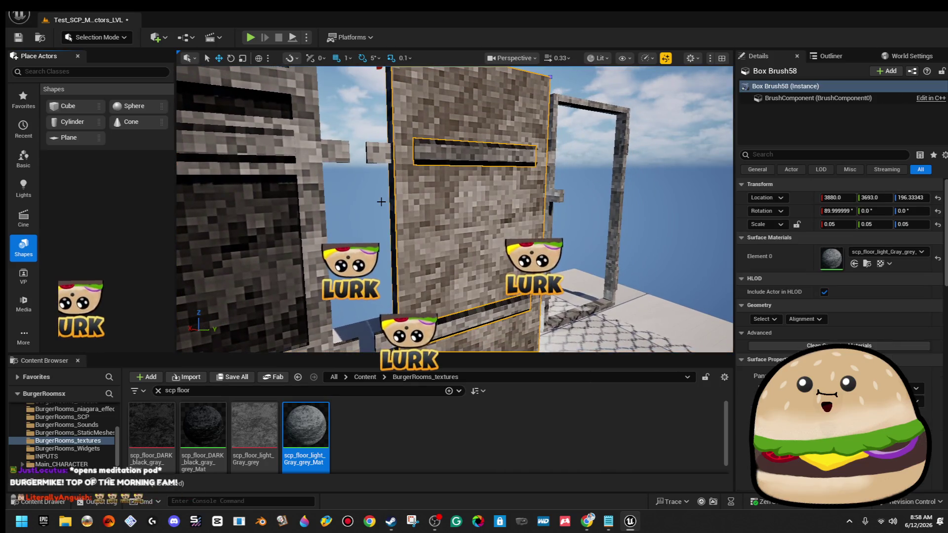
key("f")
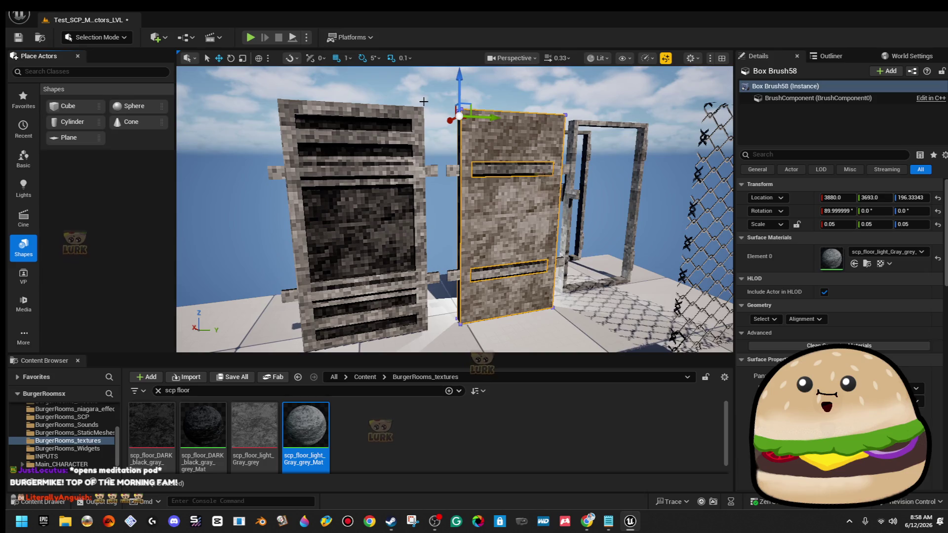
left_click(424, 102)
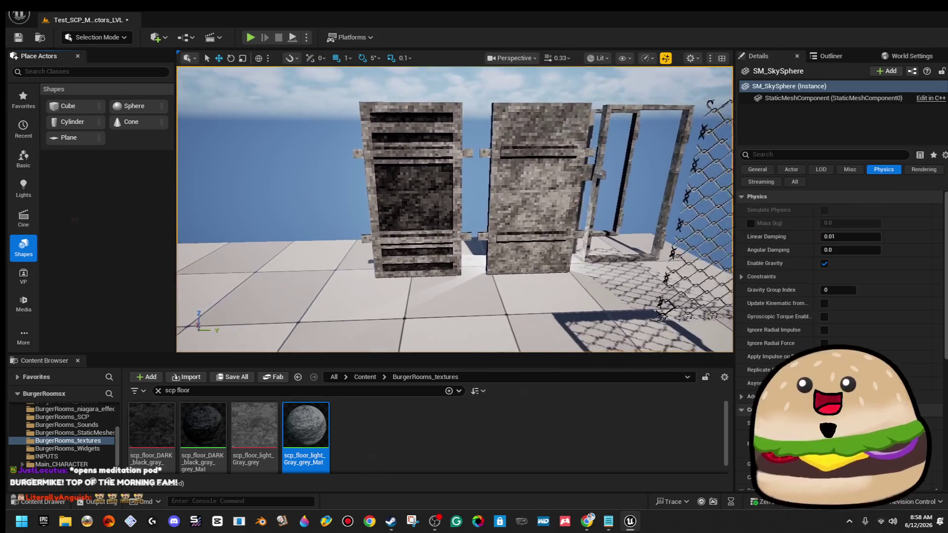
left_click_drag(347, 98, 472, 280)
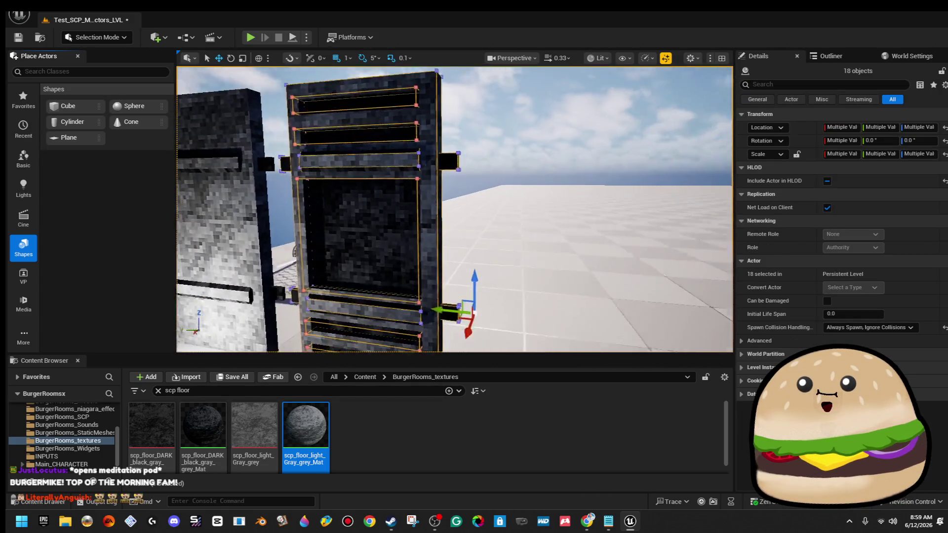
mouse_move(408, 273)
left_mouse_down()
mouse_move(513, 279)
mouse_move(401, 278)
left_mouse_up()
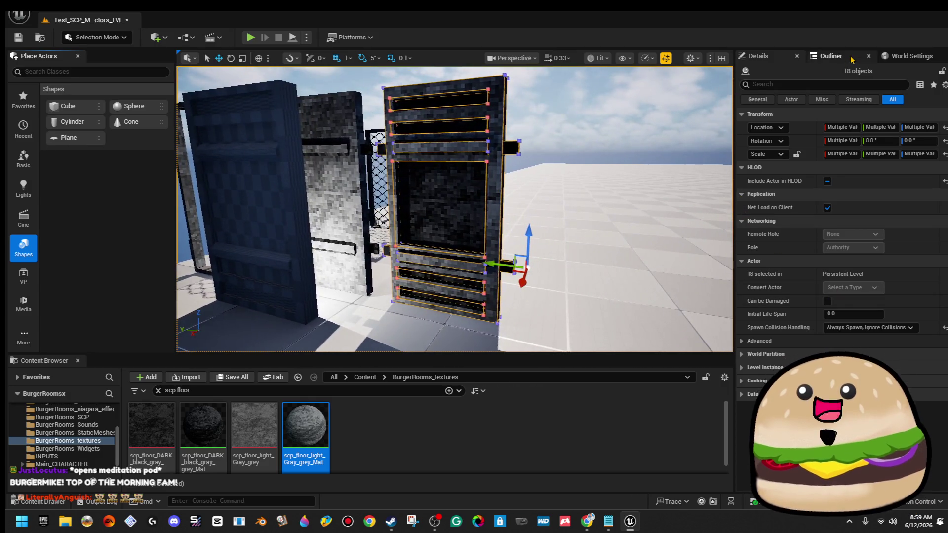
Select the grate door's brushes in the Outliner and start Create Static Mesh from Details
left_click(831, 55)
scroll(882, 122, "up", 5)
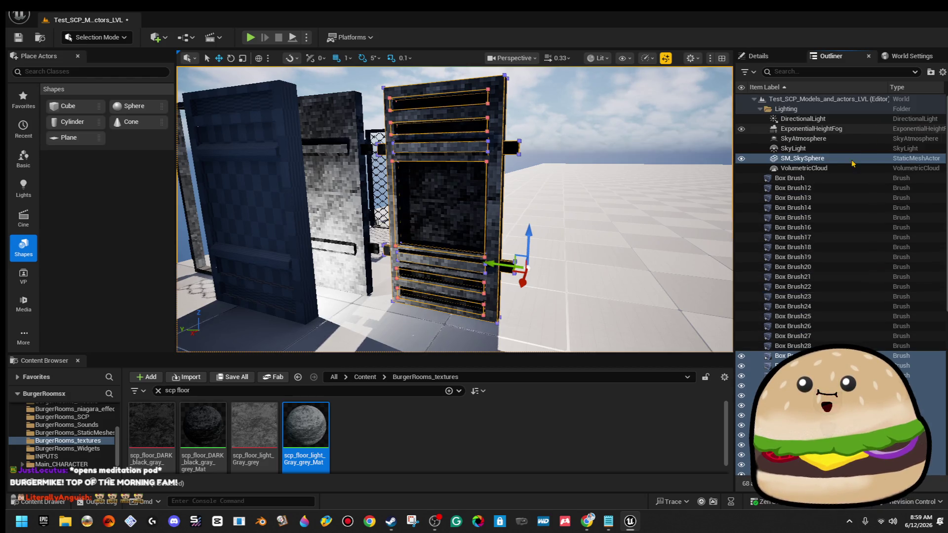
left_click(855, 197, "ctrl")
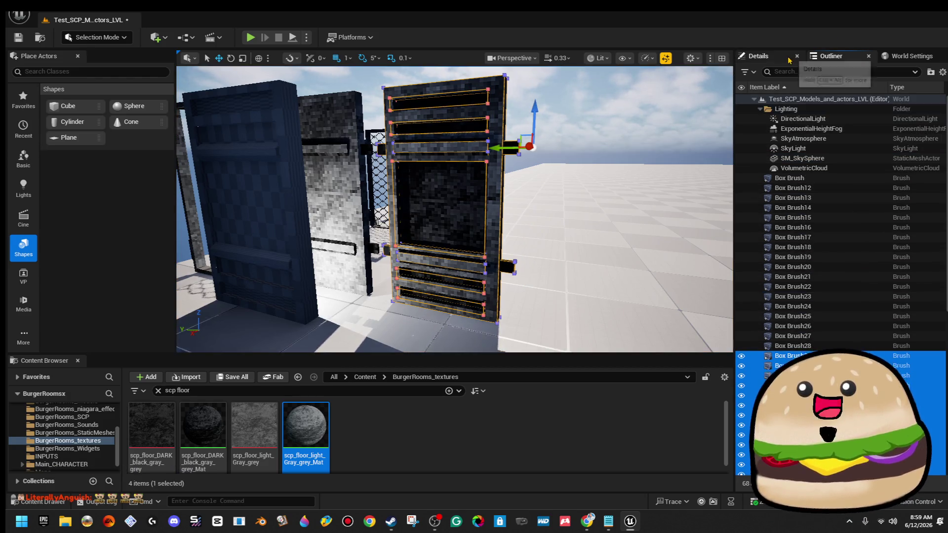
left_click(789, 59)
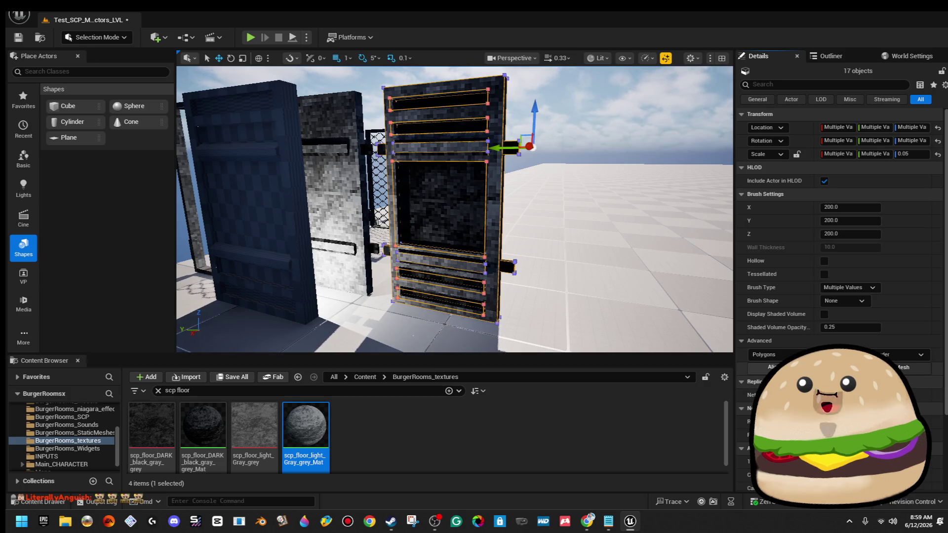
left_click(908, 367)
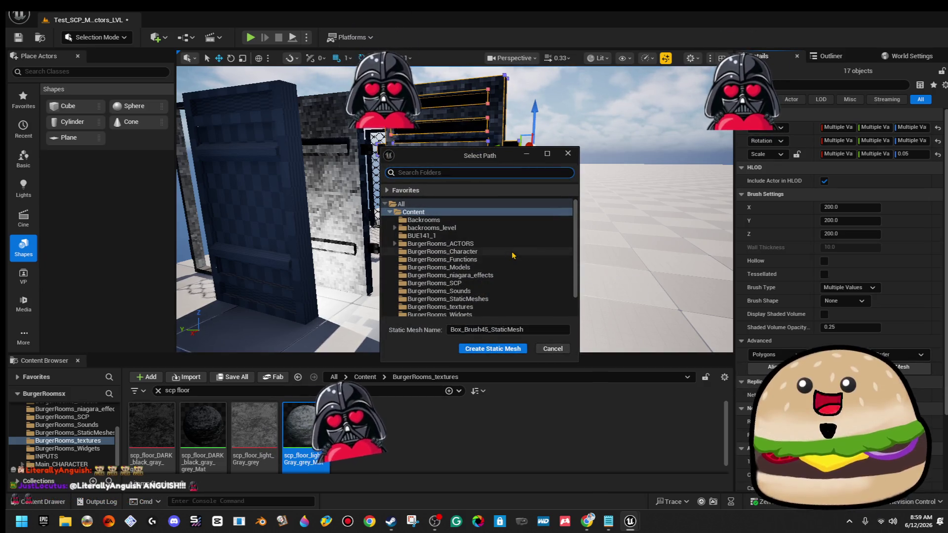
Save the brushes as static mesh SCP_Security_door_pixel in BurgerRooms_StaticMeshes, then undo to keep the brushes
scroll(494, 272, "down", 3)
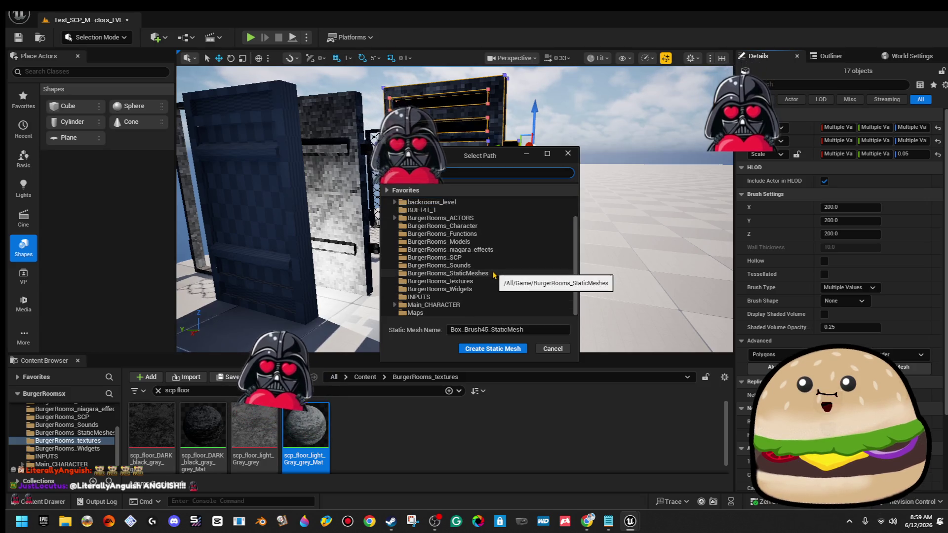
left_click(493, 275)
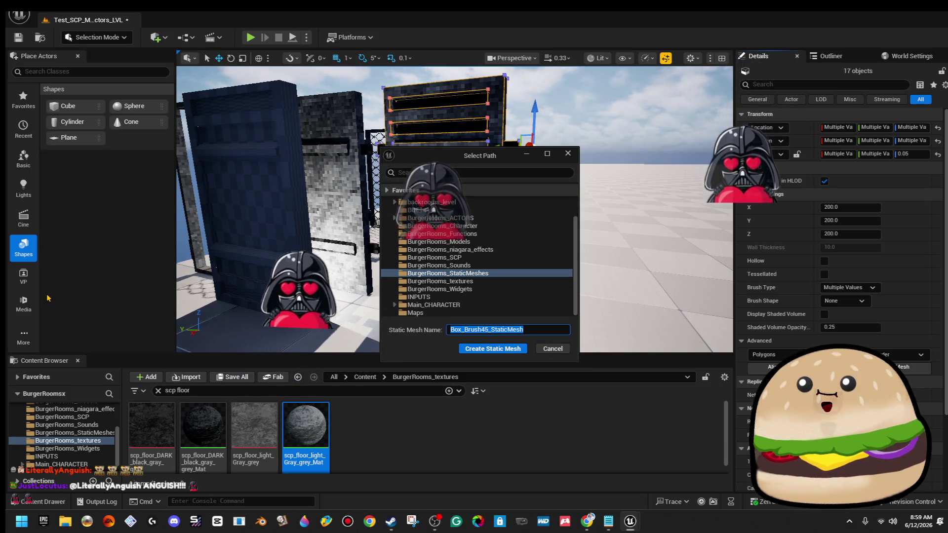
type("SCP_")
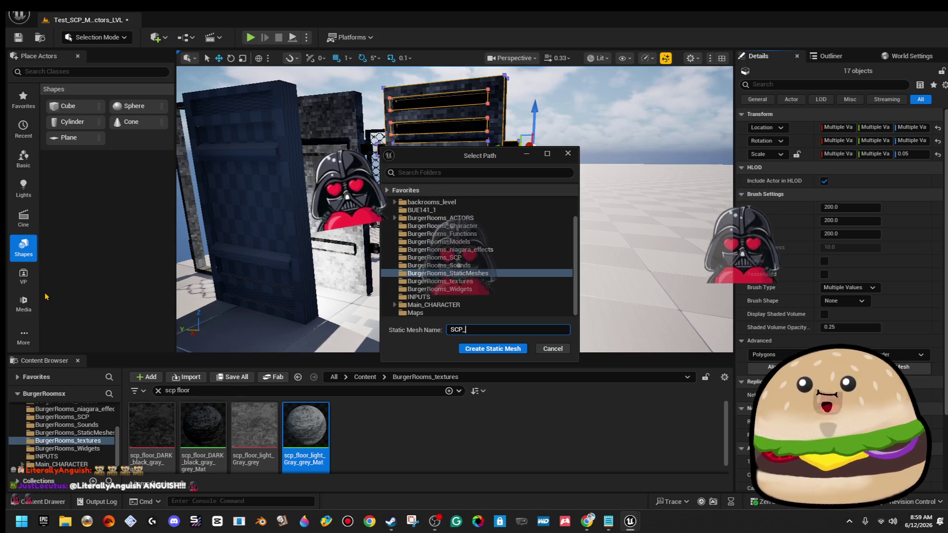
type("SecurityD_")
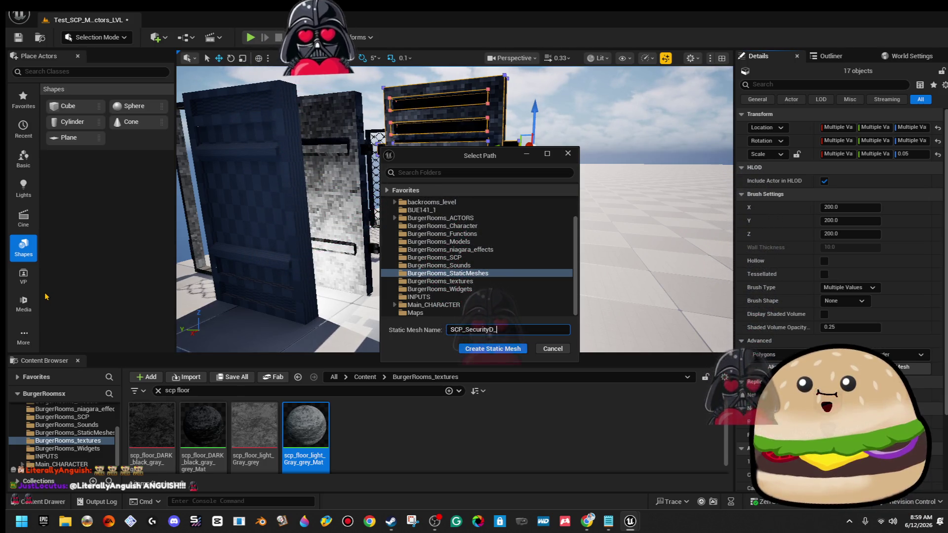
key("BackSpace")
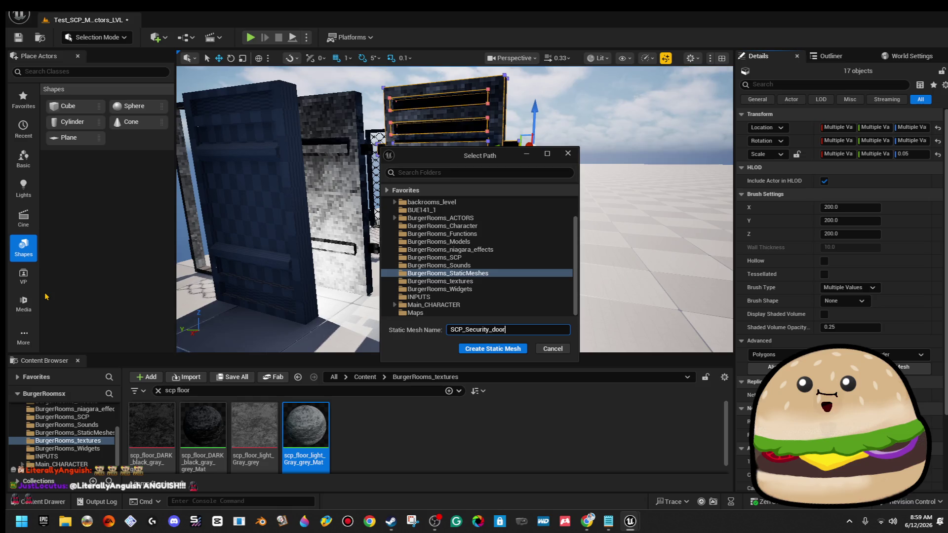
left_click(491, 348)
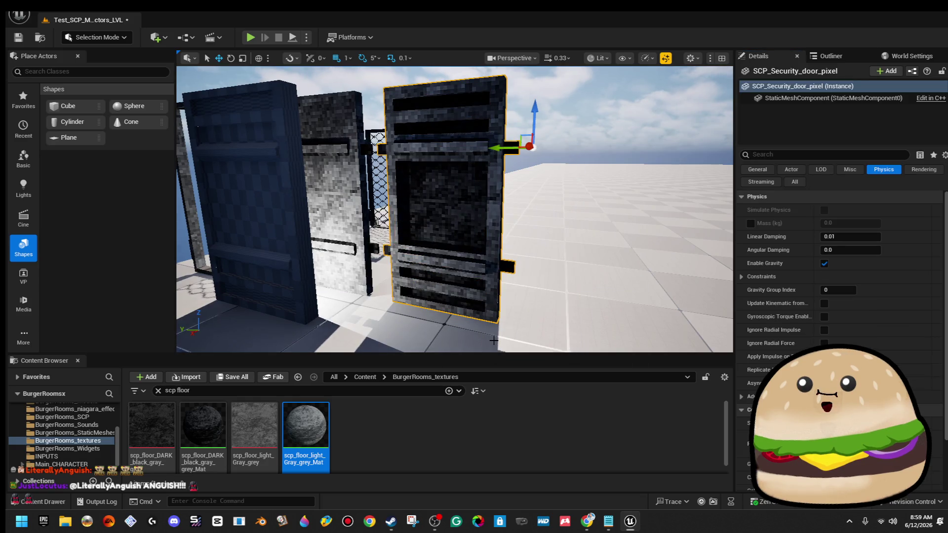
key("ctrl+z")
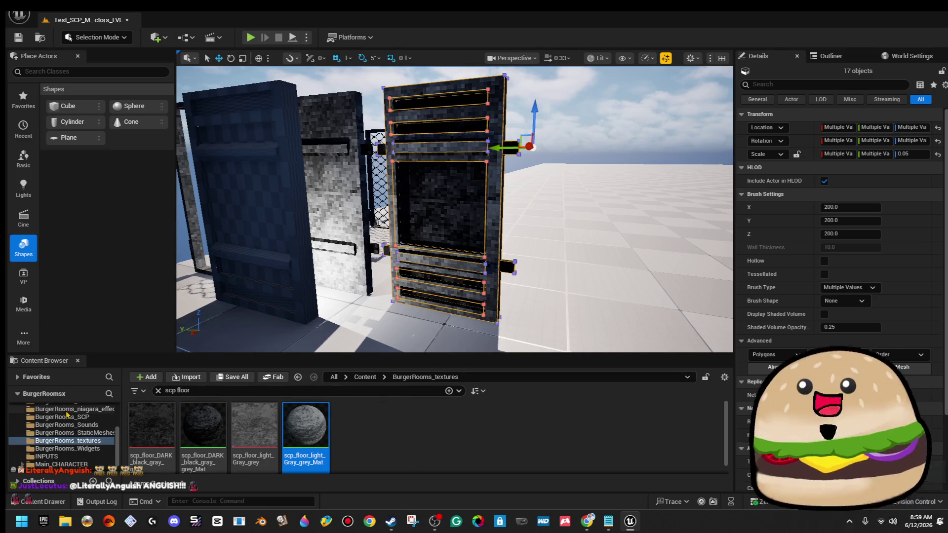
scroll(87, 418, "up", 5)
Open SCP_door_actor from BurgerRooms_ACTORS and set its Door mesh to SCP_Security_door_pixel
left_click(92, 447)
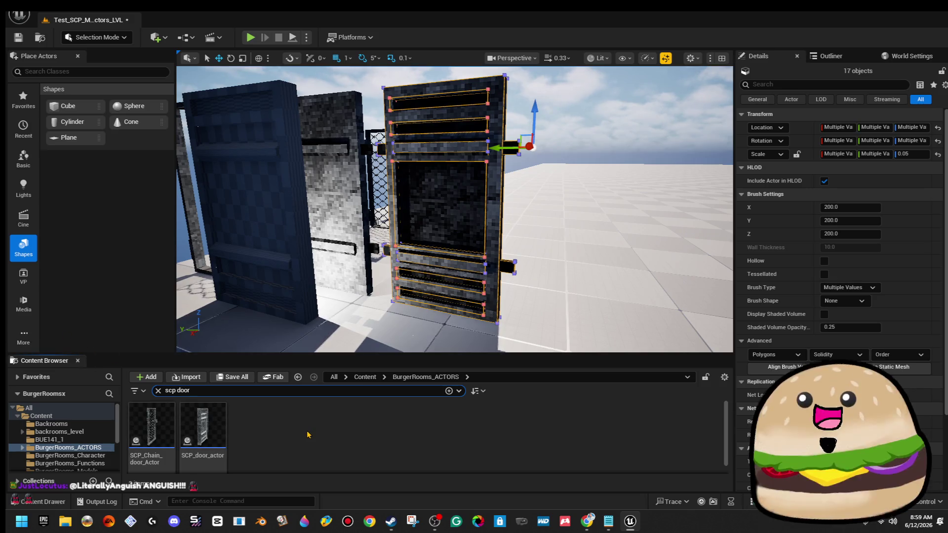
double_click(204, 424)
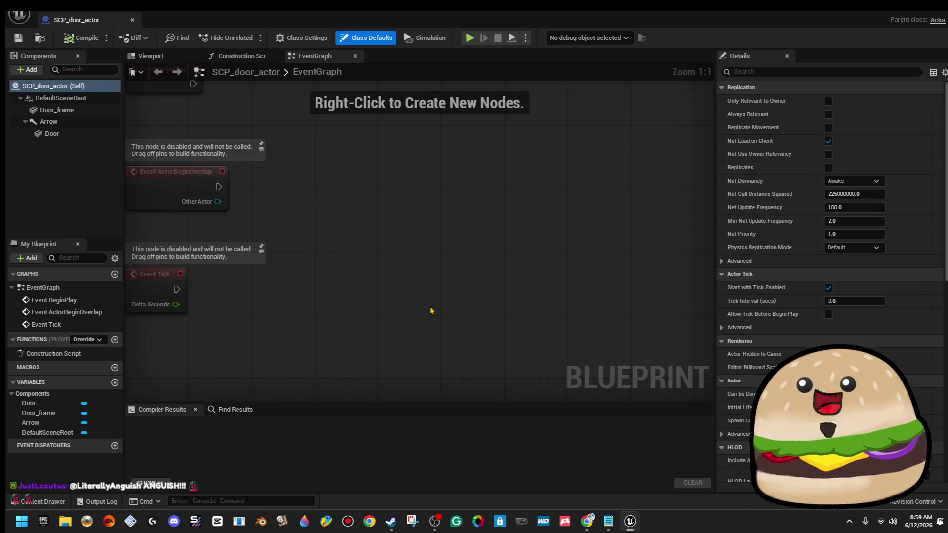
left_click(151, 56)
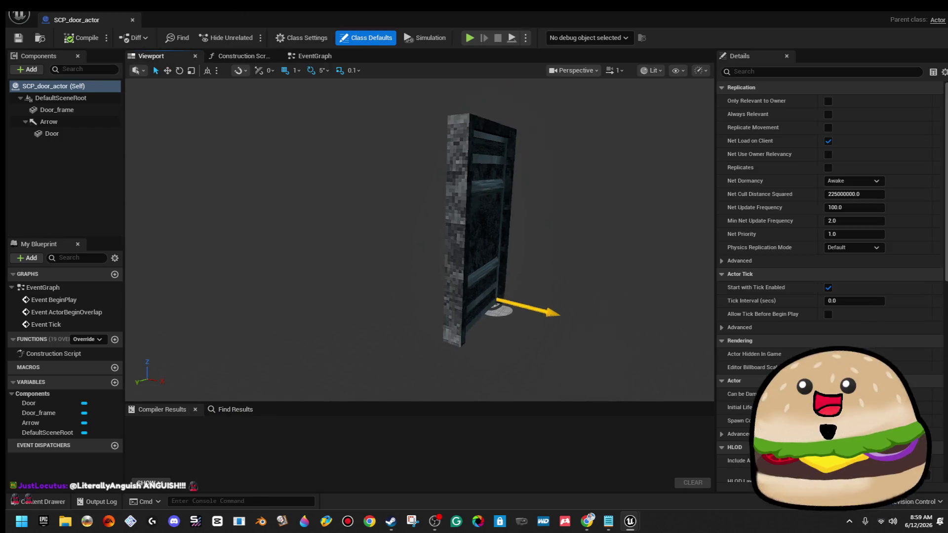
left_click(349, 277)
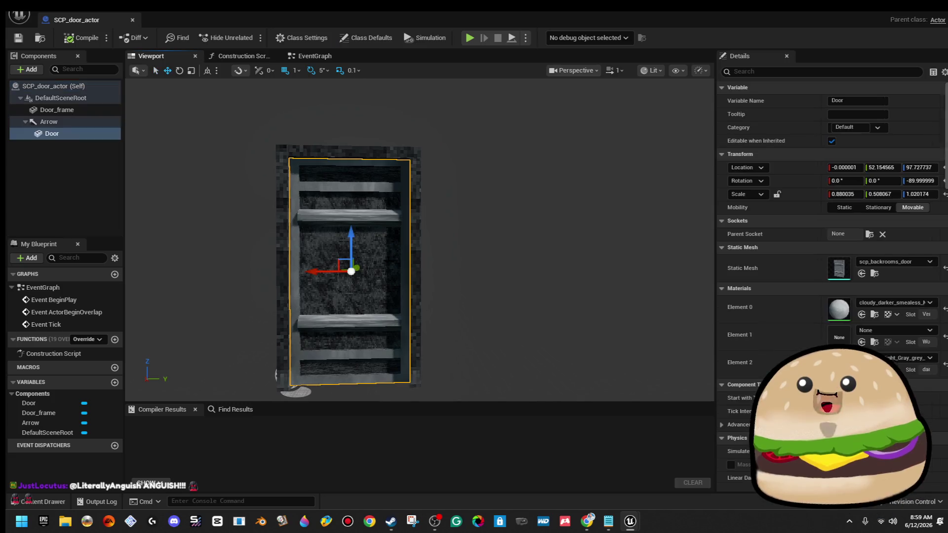
left_click(896, 262)
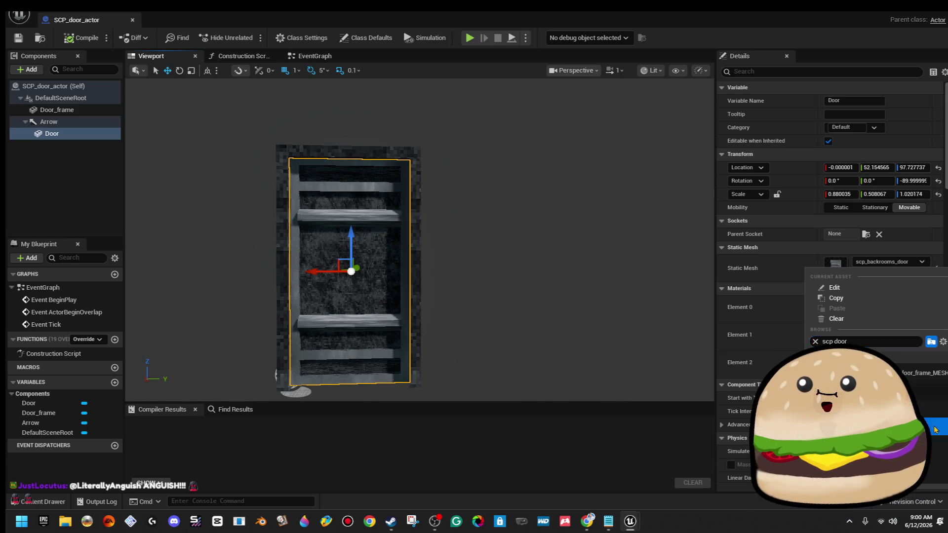
left_click(936, 430)
scroll(462, 306, "up", 5)
Rotate the Door component's yaw back to 0
left_click_drag(462, 307, 395, 311)
key("e")
left_click_drag(390, 255, 410, 255)
key("f")
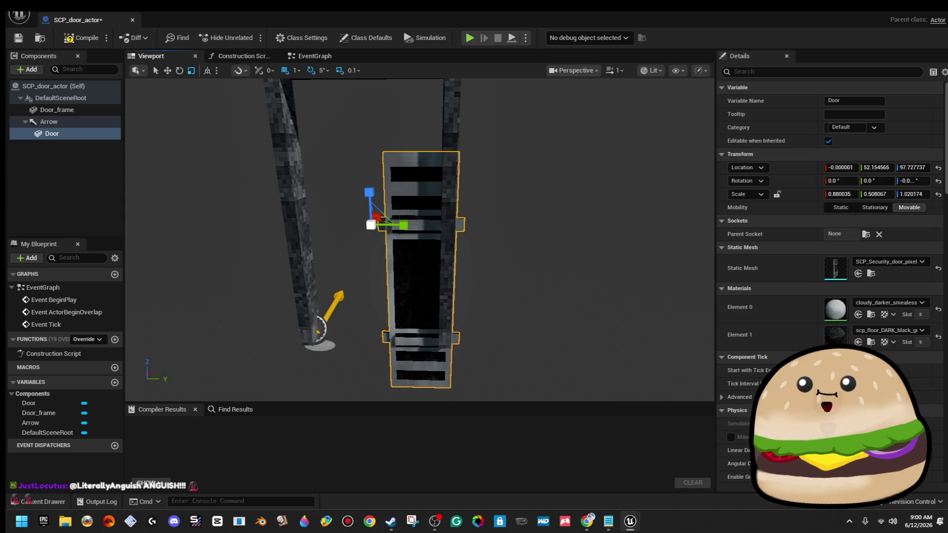
Reset the door's scale to 1.0 on X, Y and Z and nudge it to X -3
left_click(841, 194)
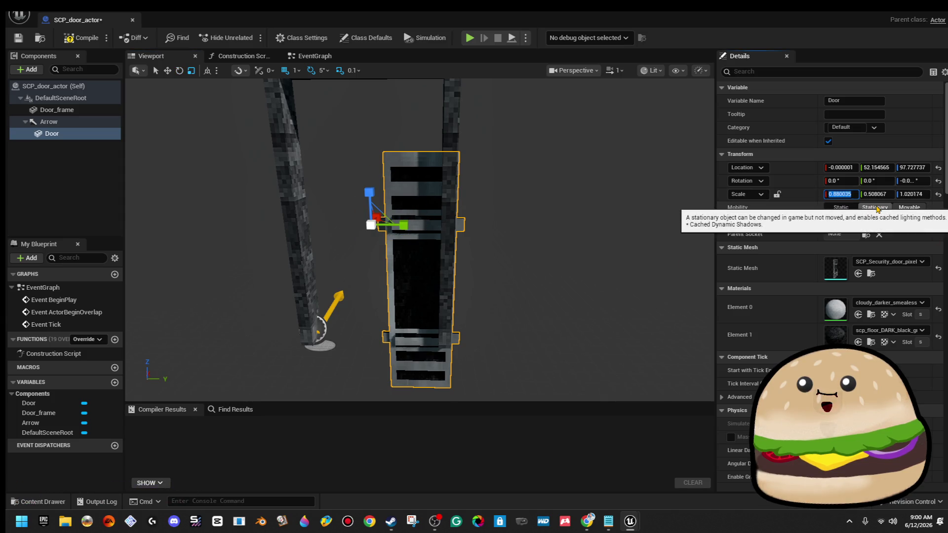
type("1")
key("Tab")
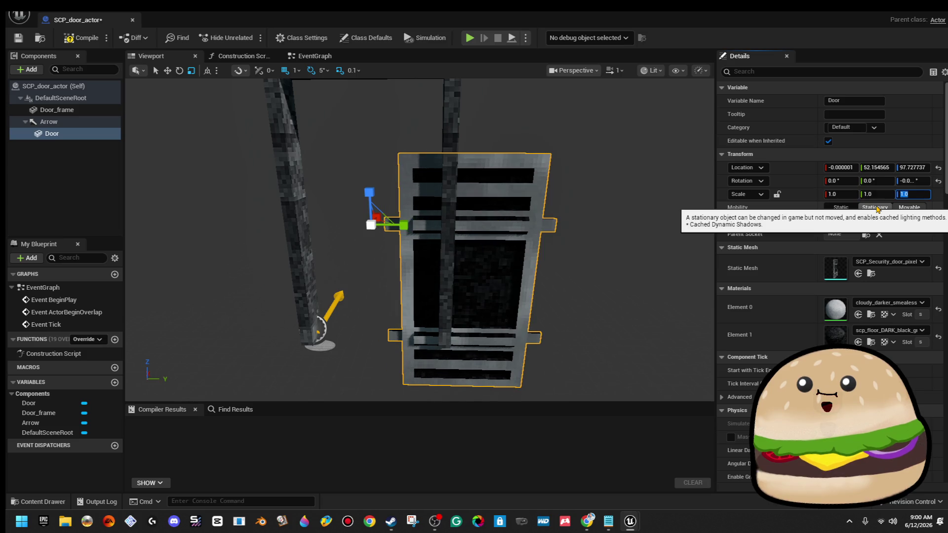
mouse_move(471, 255)
left_mouse_down()
mouse_move(435, 247)
mouse_move(355, 194)
mouse_move(346, 197)
mouse_move(345, 182)
mouse_move(361, 206)
left_mouse_up()
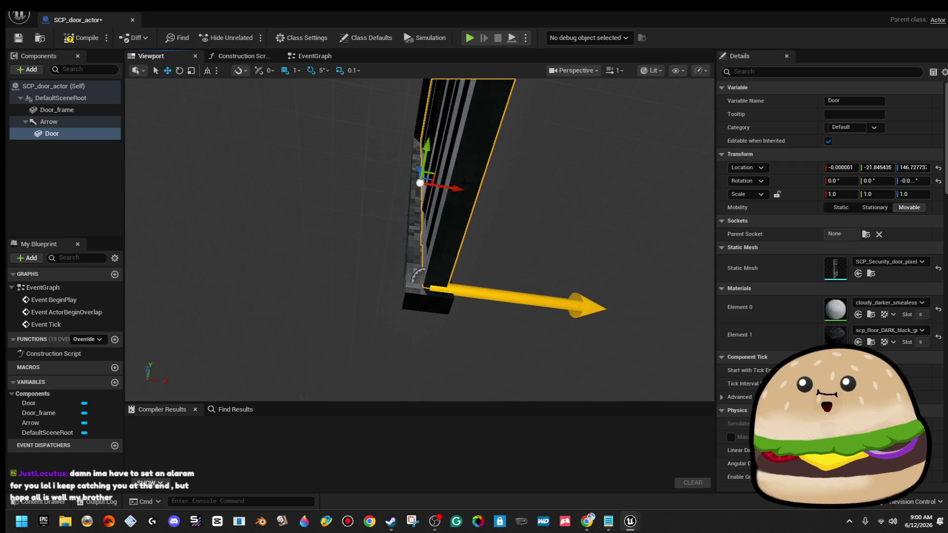
left_click_drag(459, 193, 445, 190)
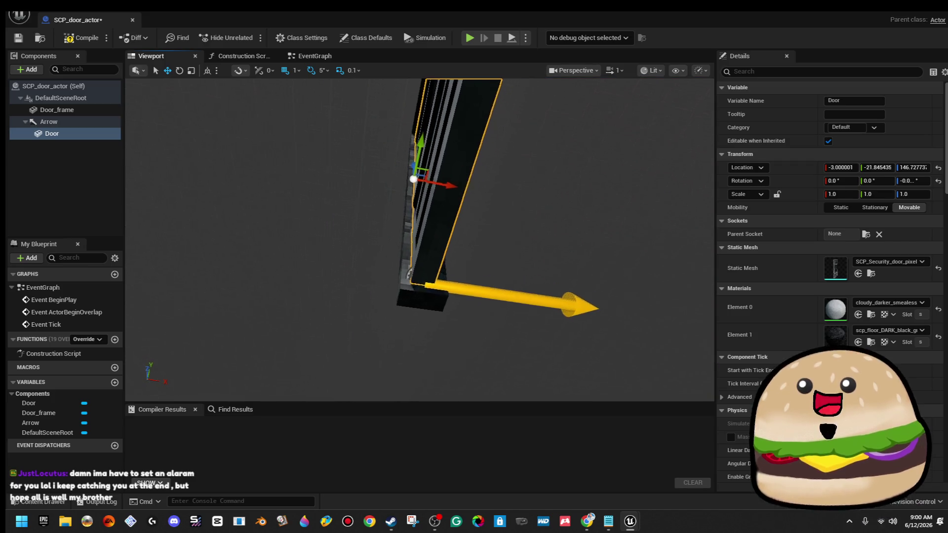
left_click_drag(420, 238, 297, 228)
Give the door's Element 0 the scp_floor_light_Gray_grey material and compile the blueprint
scroll(614, 177, "up", 5)
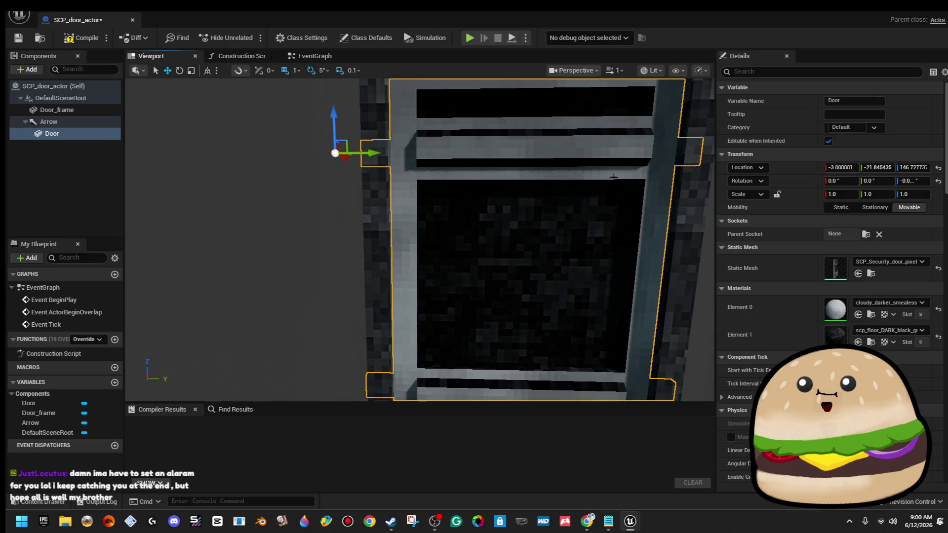
left_click(902, 303)
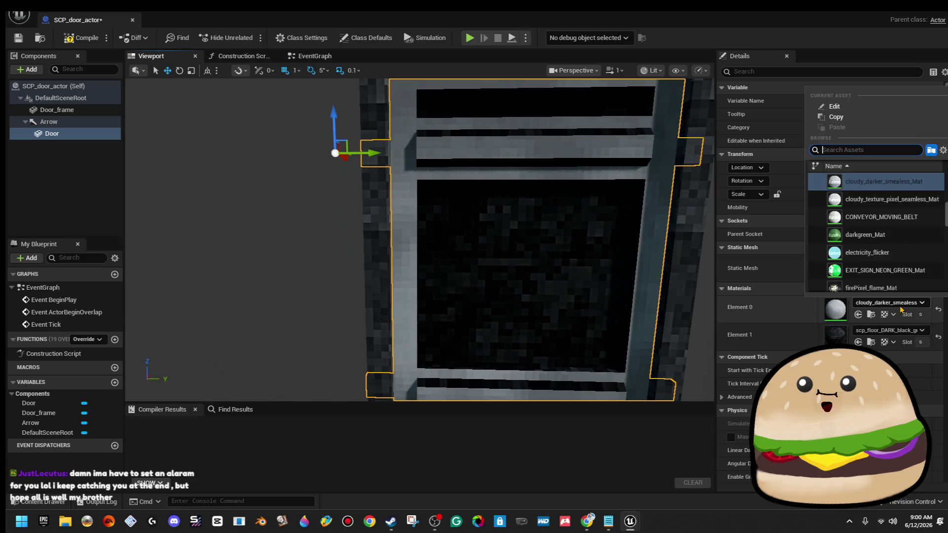
left_click(939, 307)
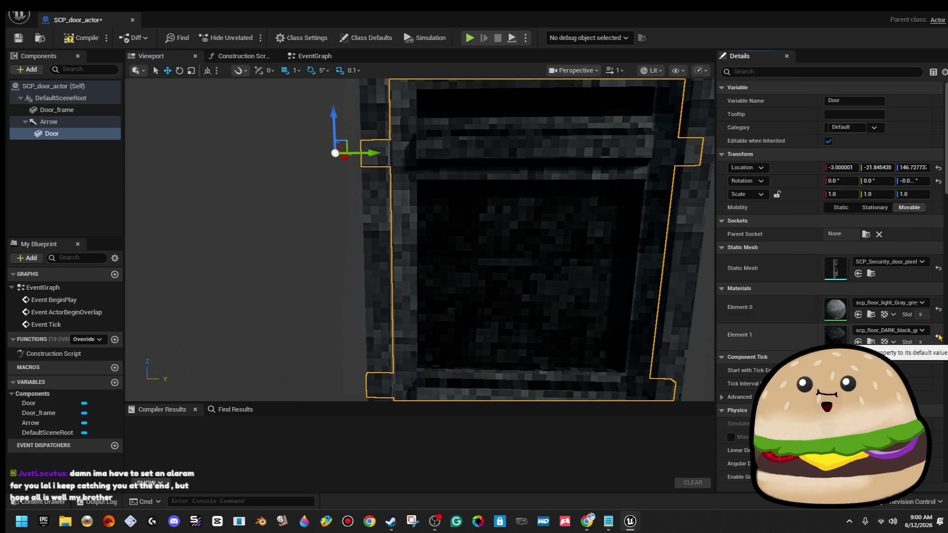
scroll(444, 222, "down", 5)
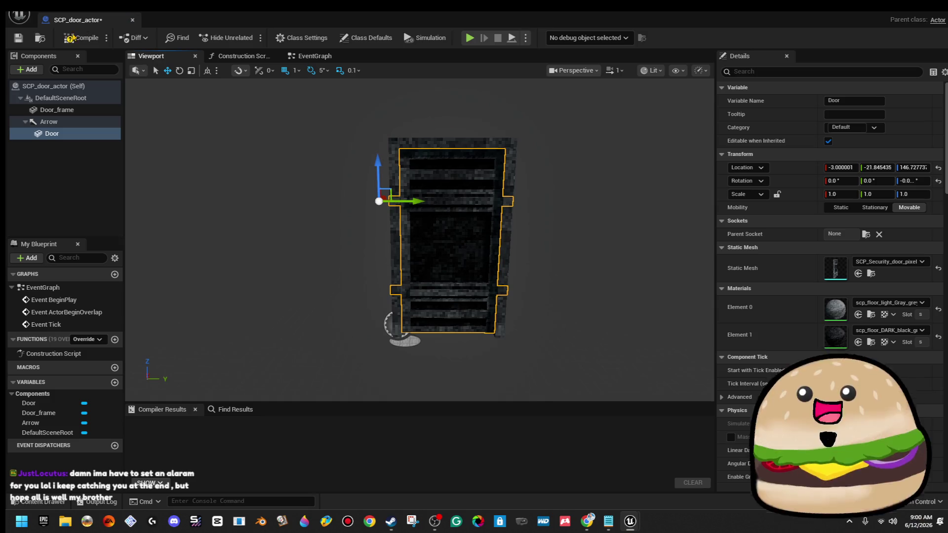
left_click(76, 39)
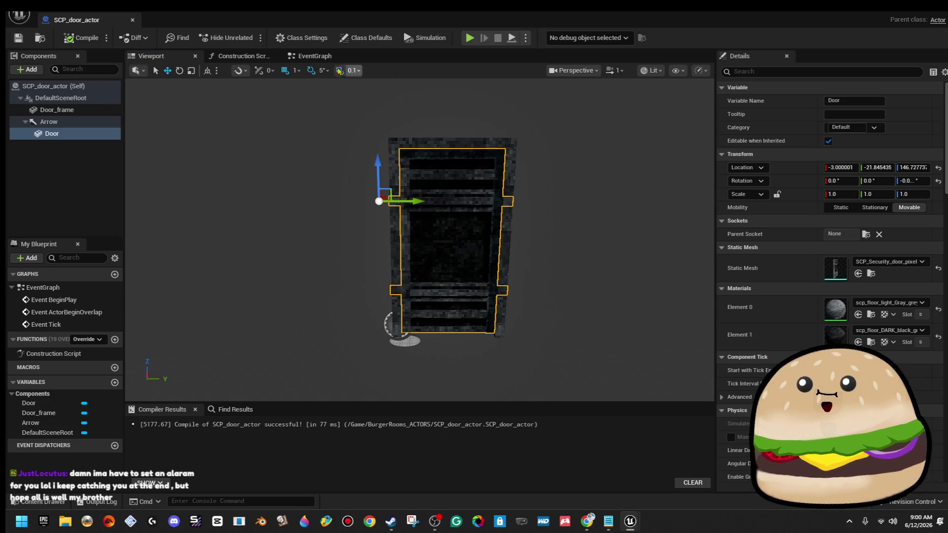
left_click(315, 58)
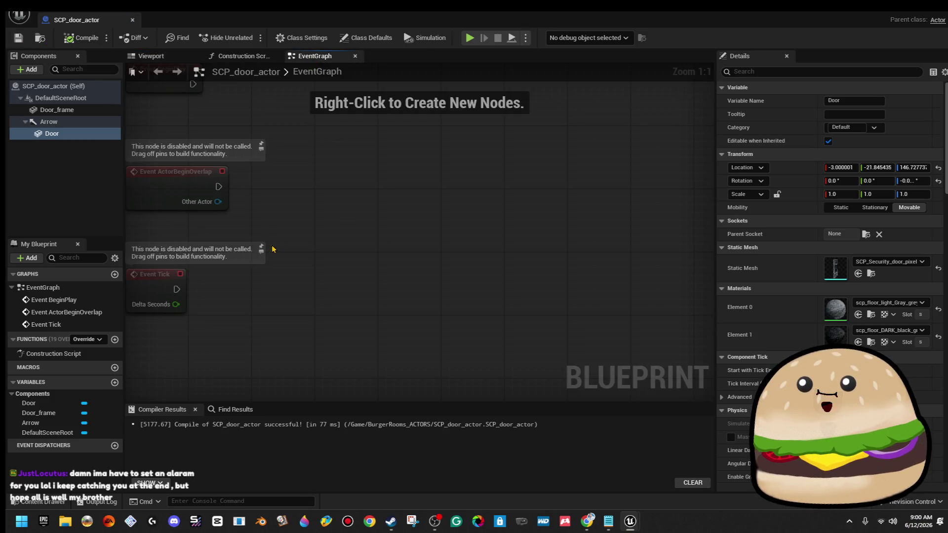
left_click(151, 56)
mouse_move(348, 196)
left_mouse_down()
mouse_move(217, 199)
mouse_move(207, 218)
left_mouse_up()
left_click(72, 123)
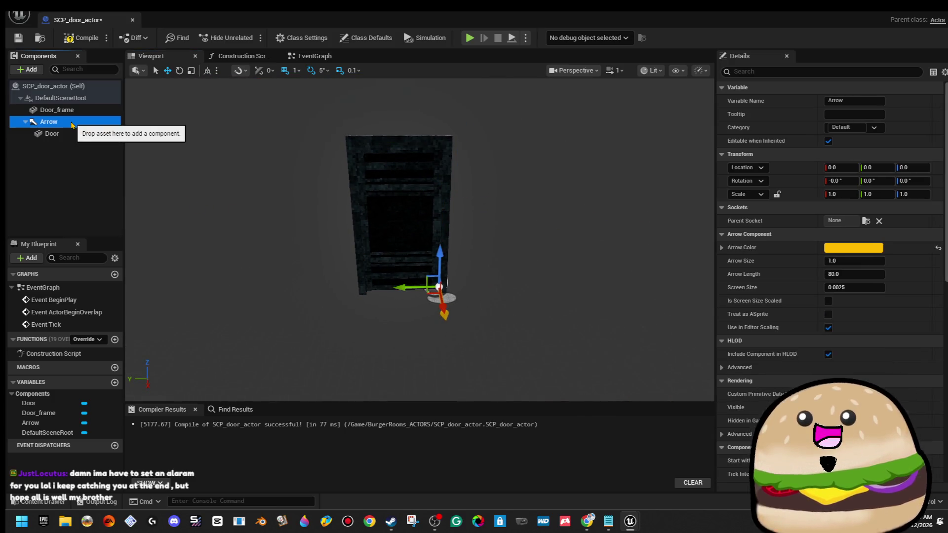
left_click(496, 298)
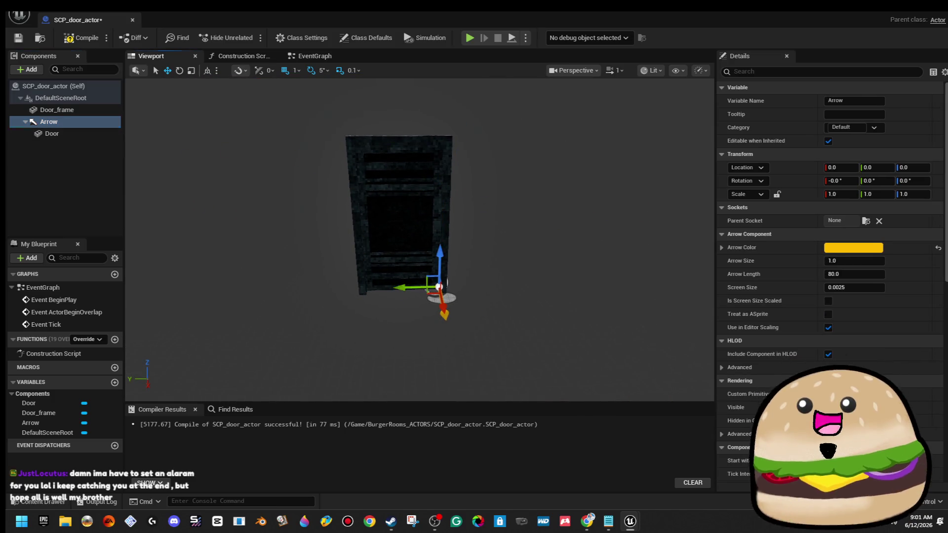
scroll(378, 298, "up", 6)
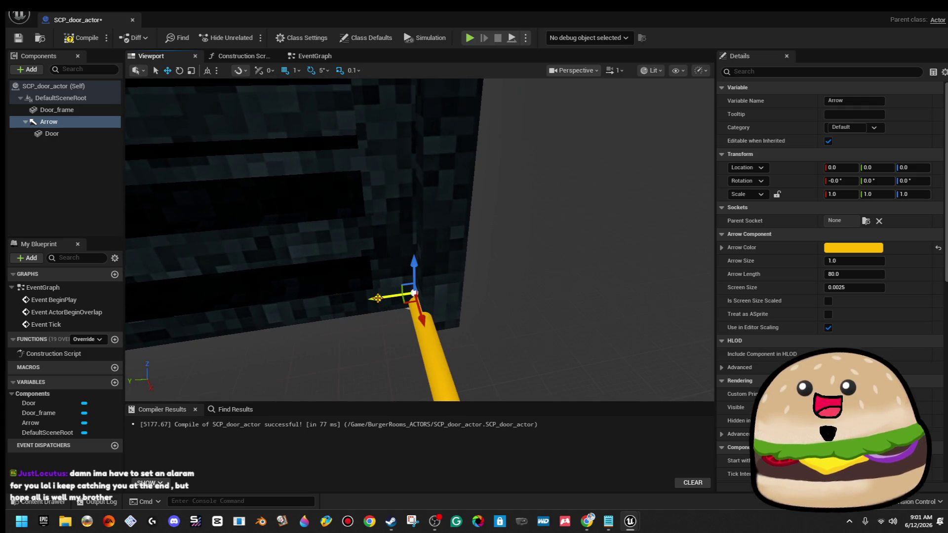
mouse_move(378, 298)
left_mouse_down()
mouse_move(696, 251)
mouse_move(699, 239)
left_mouse_up()
scroll(561, 256, "down", 5)
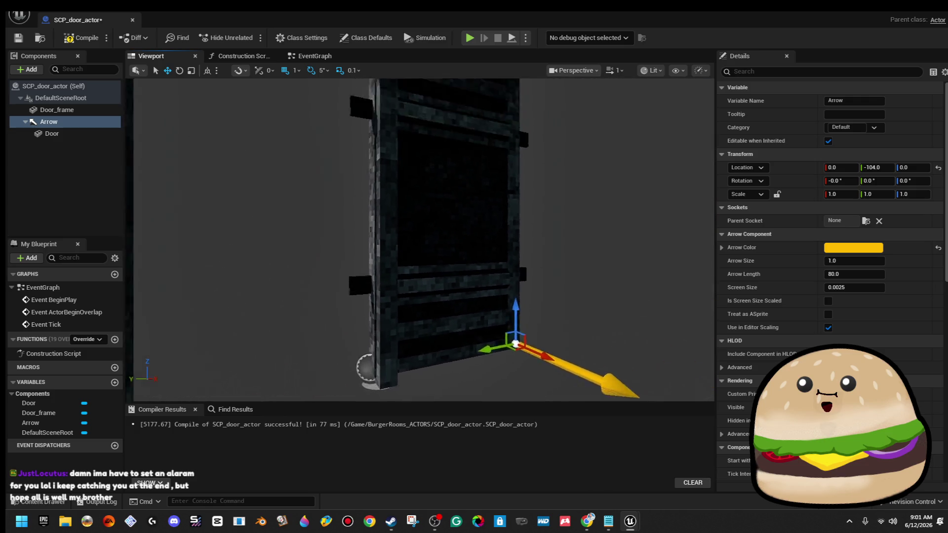
left_click_drag(482, 383, 475, 383)
scroll(475, 383, "down", 3)
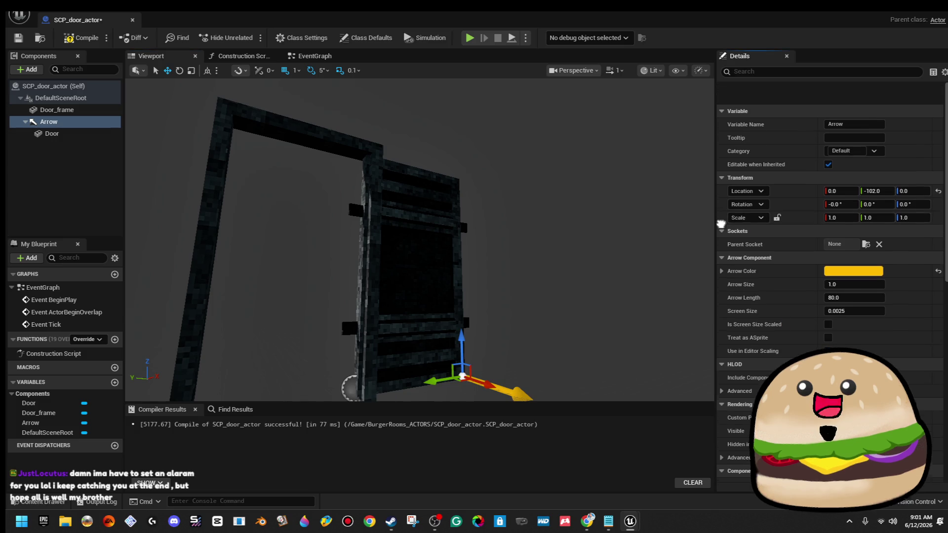
scroll(420, 237, "up", 10)
scroll(652, 261, "down", 10)
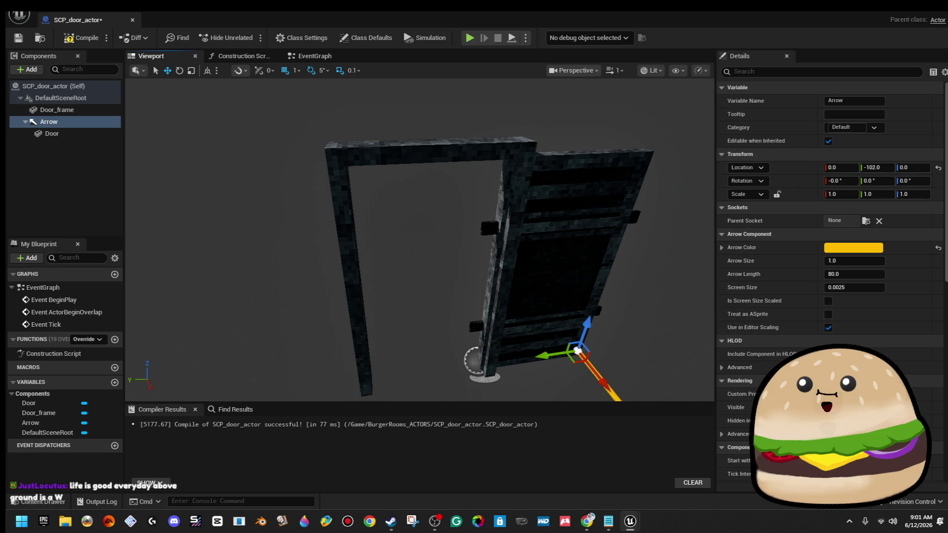
left_click_drag(538, 356, 564, 358)
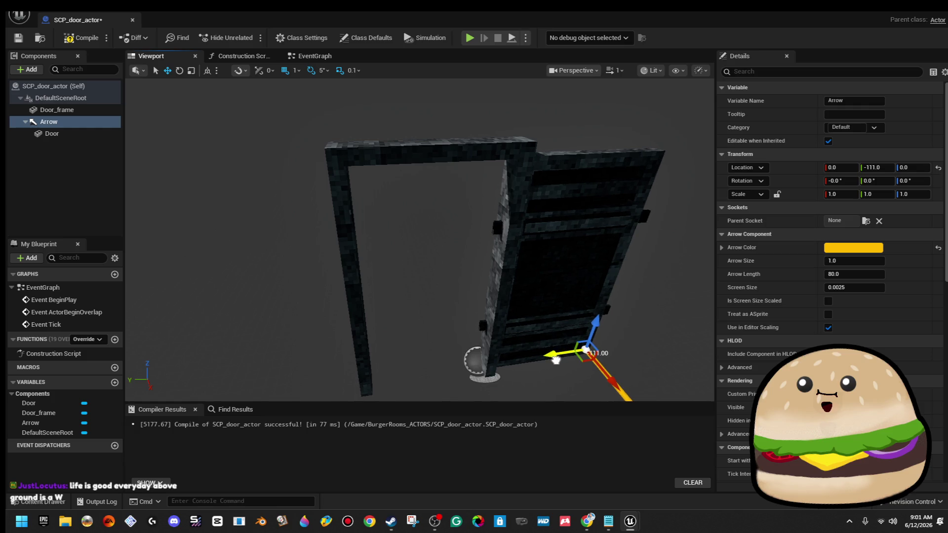
mouse_move(551, 361)
left_mouse_down()
mouse_move(560, 362)
mouse_move(519, 371)
mouse_move(562, 361)
mouse_move(546, 368)
left_mouse_up()
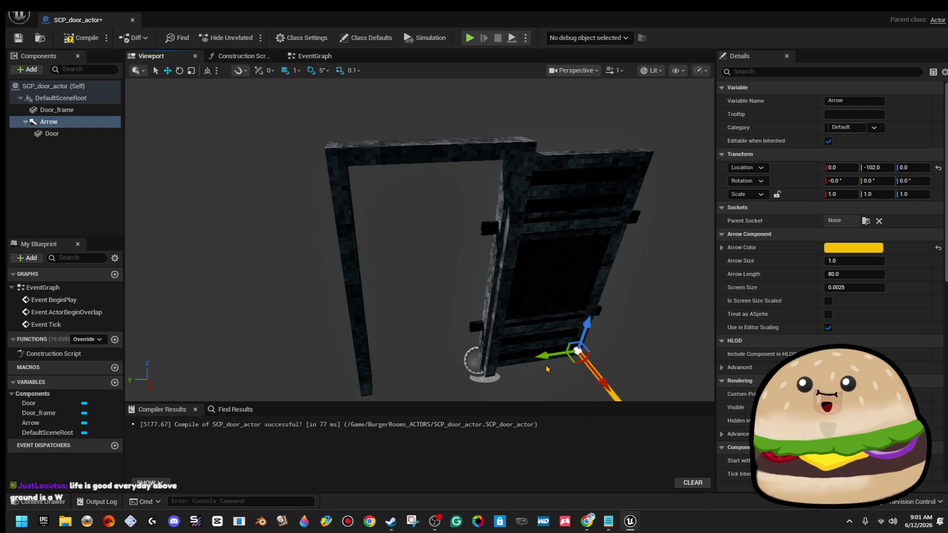
left_click_drag(548, 353, 553, 352)
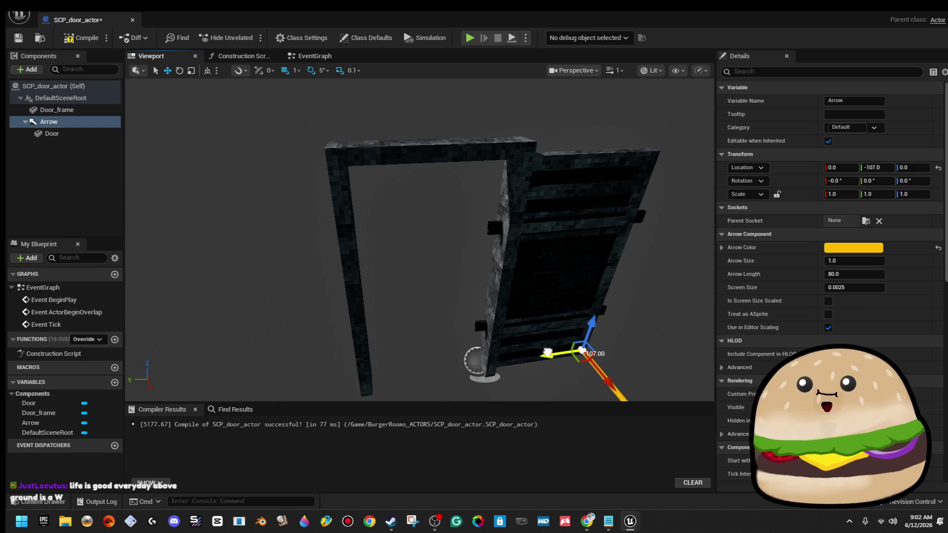
left_click_drag(547, 352, 559, 355)
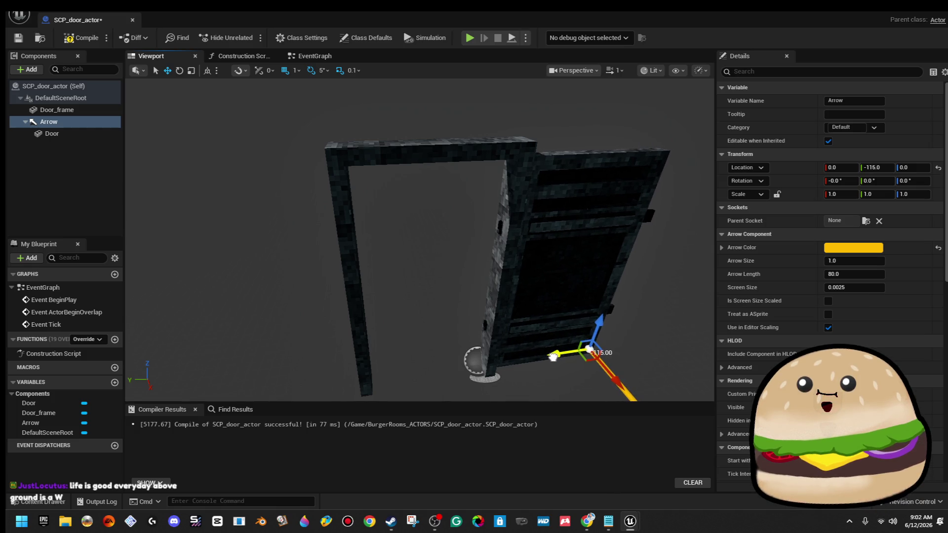
left_click_drag(547, 359, 552, 362)
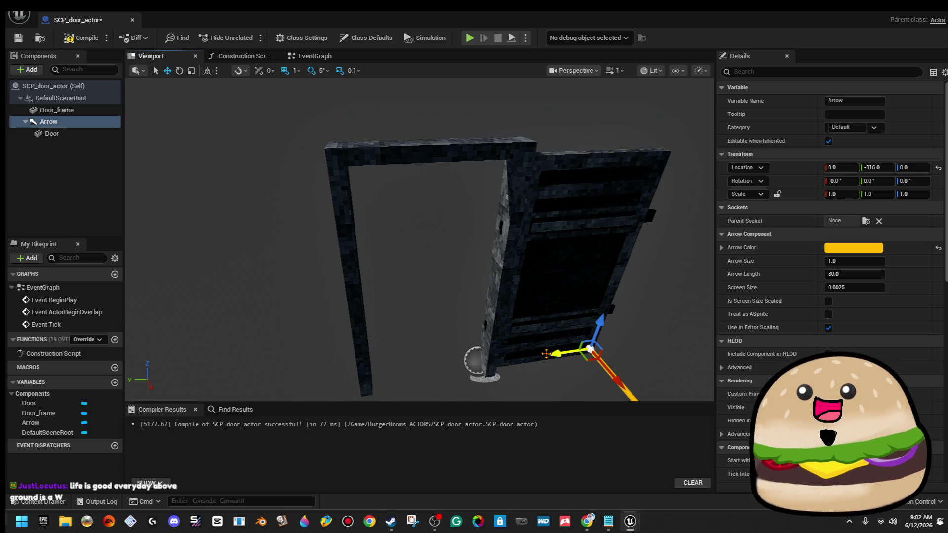
key("ctrl+z")
key("ctrl+z")
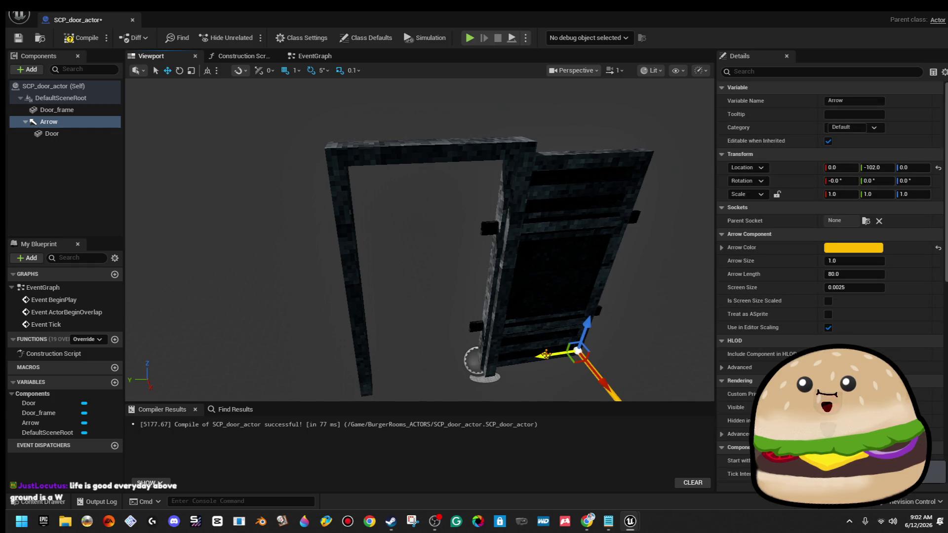
key("ctrl+z")
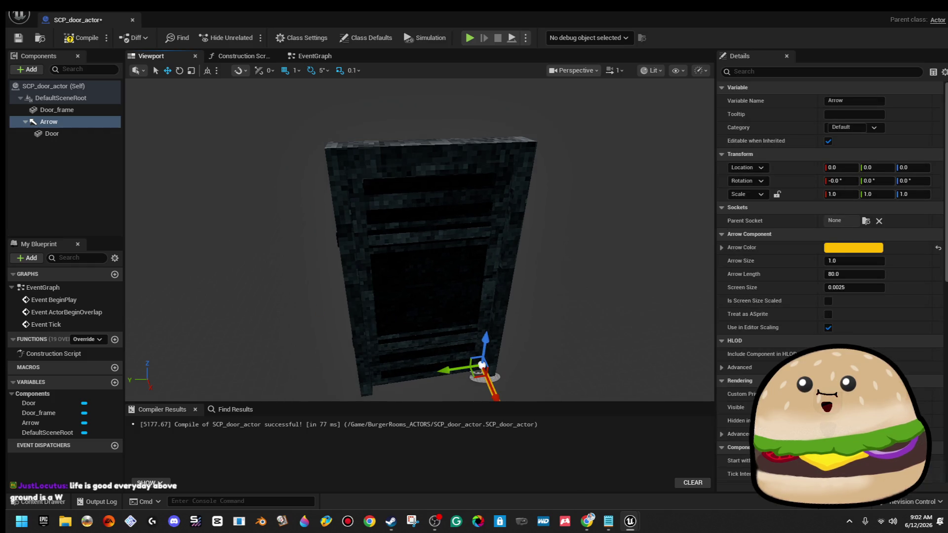
Delete the unused Event ActorBeginOverlap and Event Tick nodes from the EventGraph
left_click(308, 56)
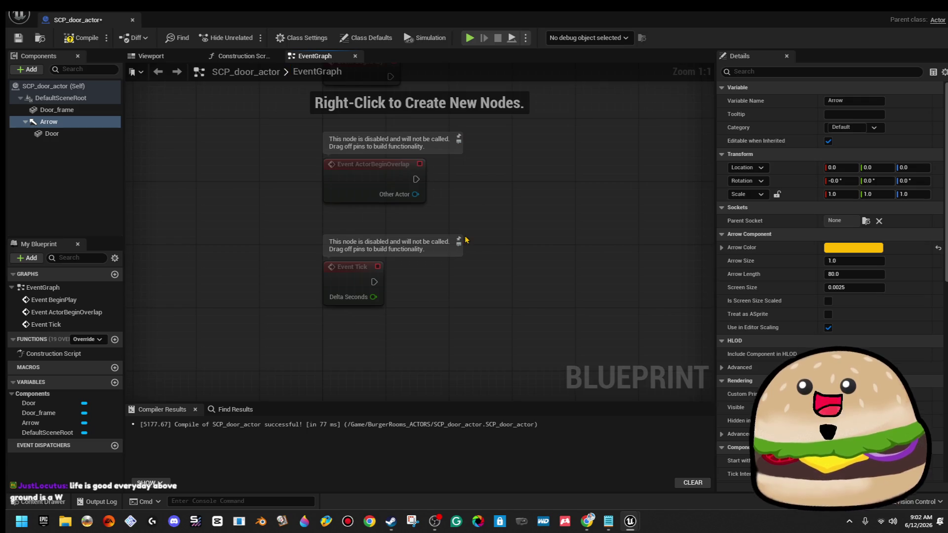
right_click(381, 344)
type("w line")
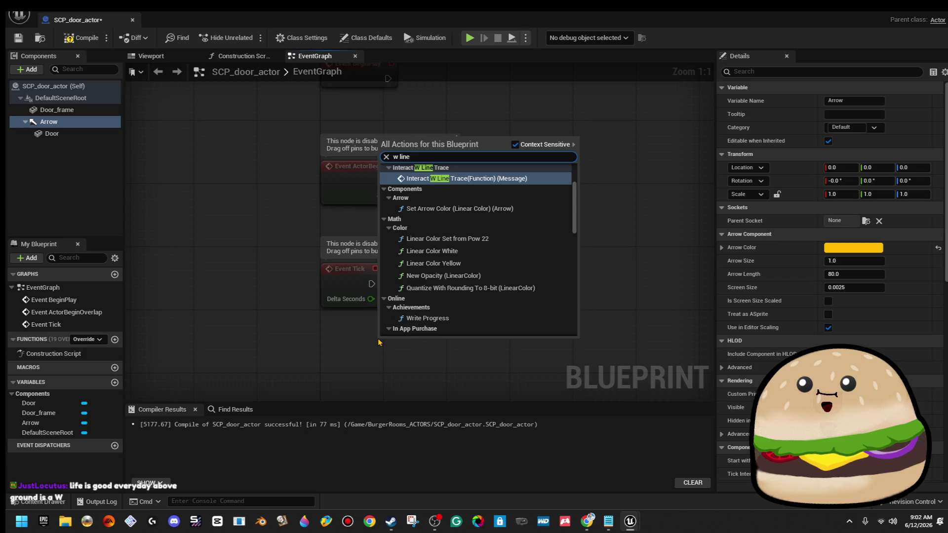
key("Return")
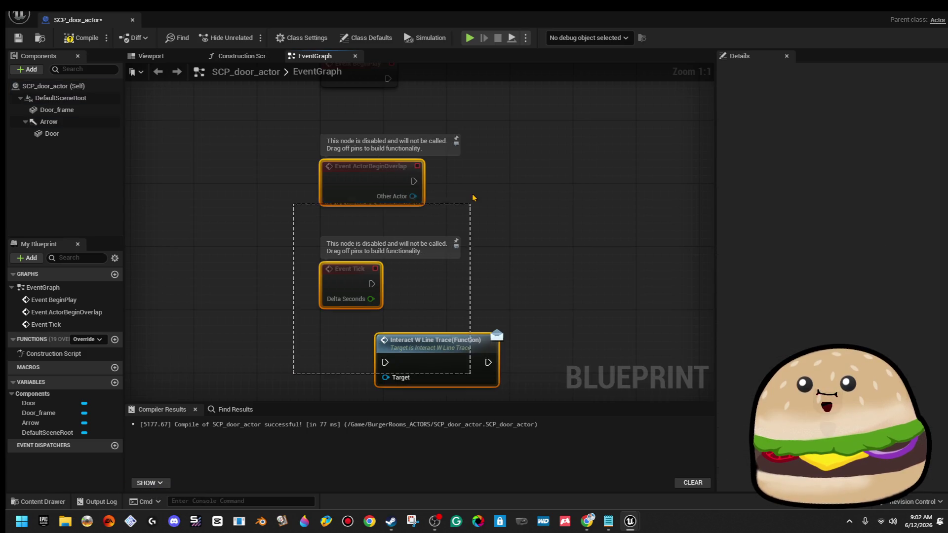
left_click_drag(472, 197, 425, 201)
key("Delete")
Add Interact W Line Trace to the blueprint's implemented interfaces in Class Settings
left_click(298, 38)
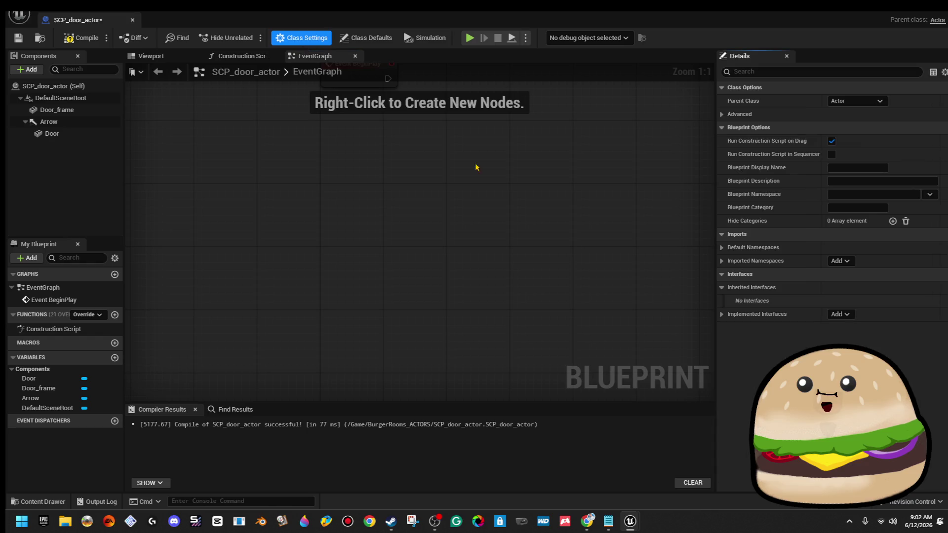
left_click(839, 314)
type("w ")
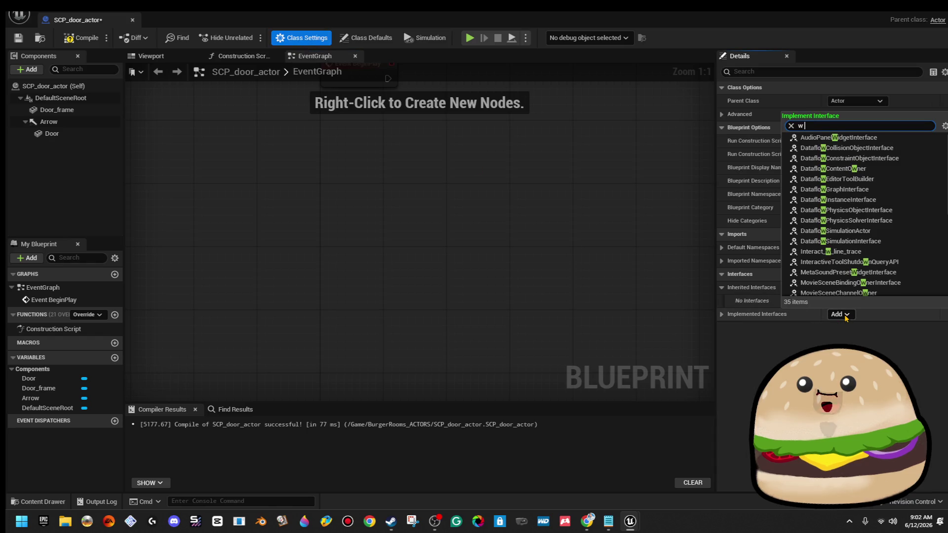
type("line")
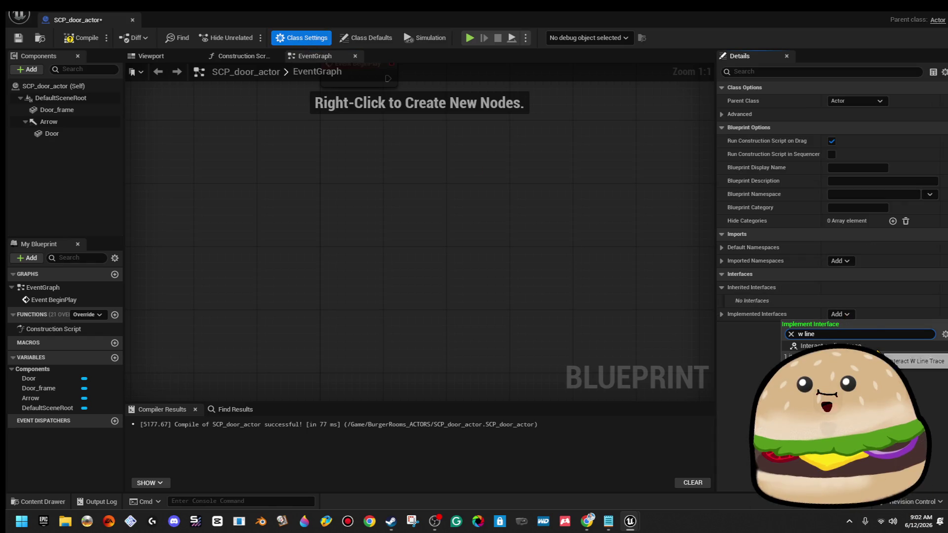
left_click(840, 346)
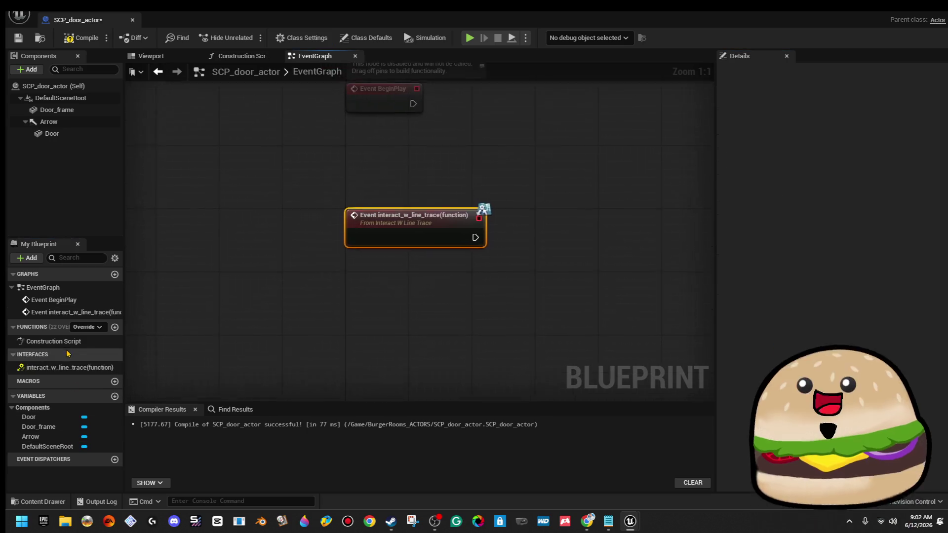
mouse_move(503, 237)
left_mouse_down()
mouse_move(342, 250)
mouse_move(532, 275)
left_mouse_up()
Add a Sequence node with three outputs after the interact event
type("move")
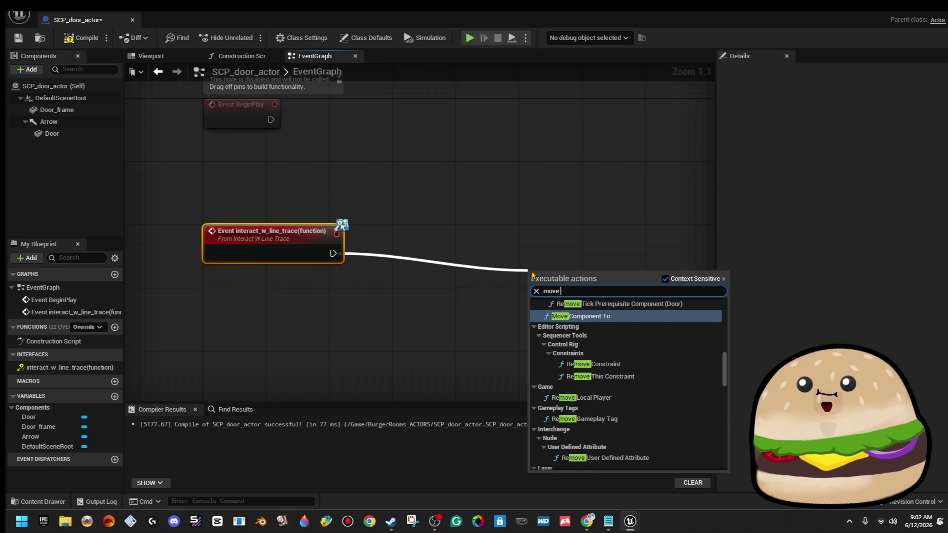
left_click(502, 271)
right_click(340, 253)
mouse_move(341, 254)
left_mouse_down()
mouse_move(466, 268)
mouse_move(526, 258)
left_mouse_up()
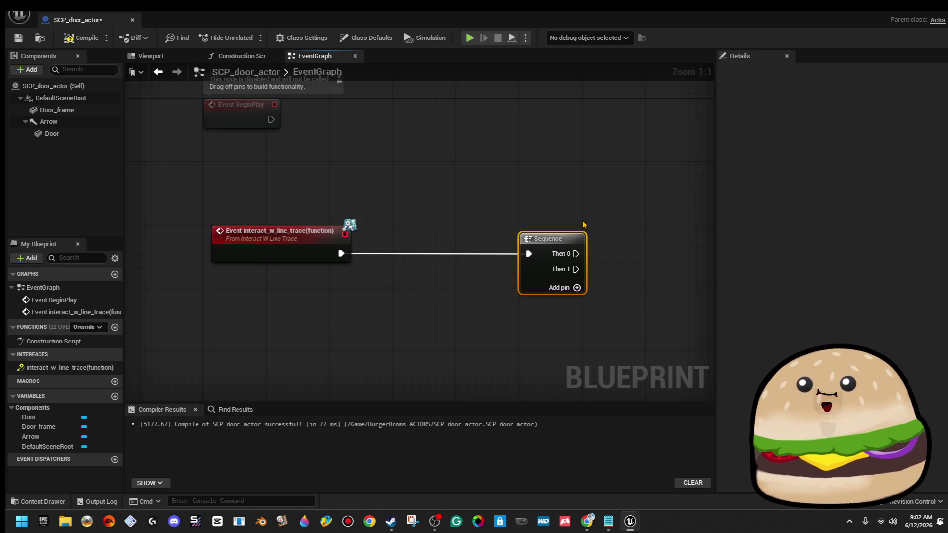
scroll(336, 237, "down", 2)
left_click(343, 235)
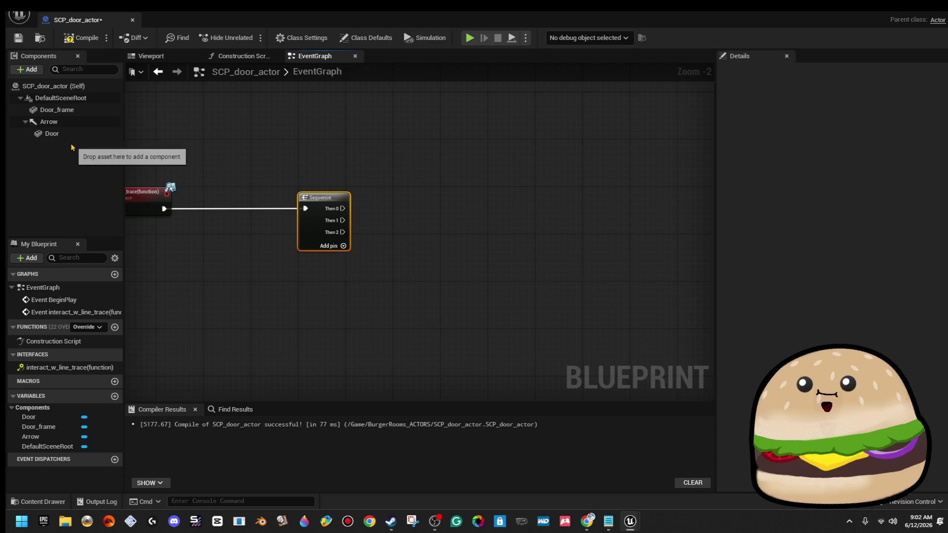
Add an Arrow getter and a Move Component To node targeting Y -115, fed by Then 2
mouse_move(48, 122)
left_mouse_down()
mouse_move(529, 362)
mouse_move(398, 311)
mouse_move(395, 302)
mouse_move(469, 270)
mouse_move(438, 319)
mouse_move(484, 271)
left_mouse_up()
type("move co")
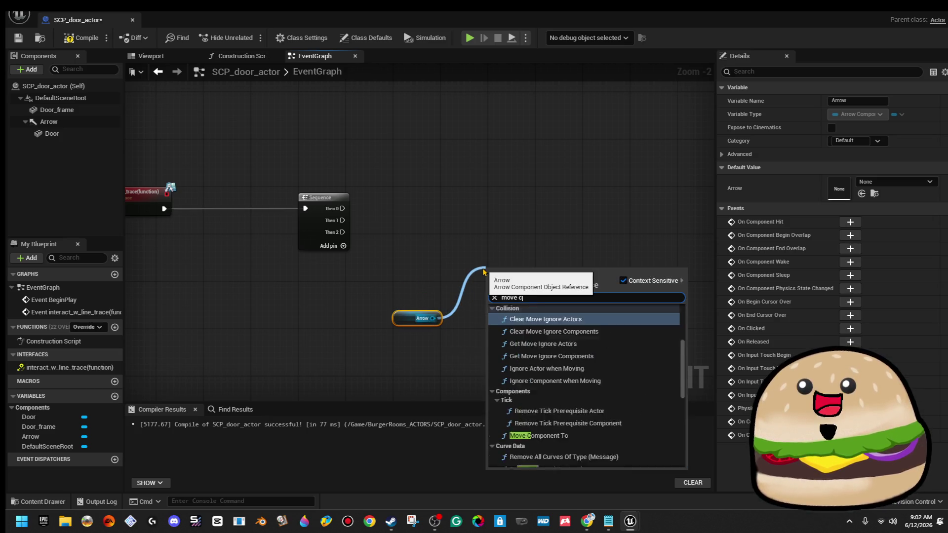
key("Return")
scroll(488, 339, "up", 2)
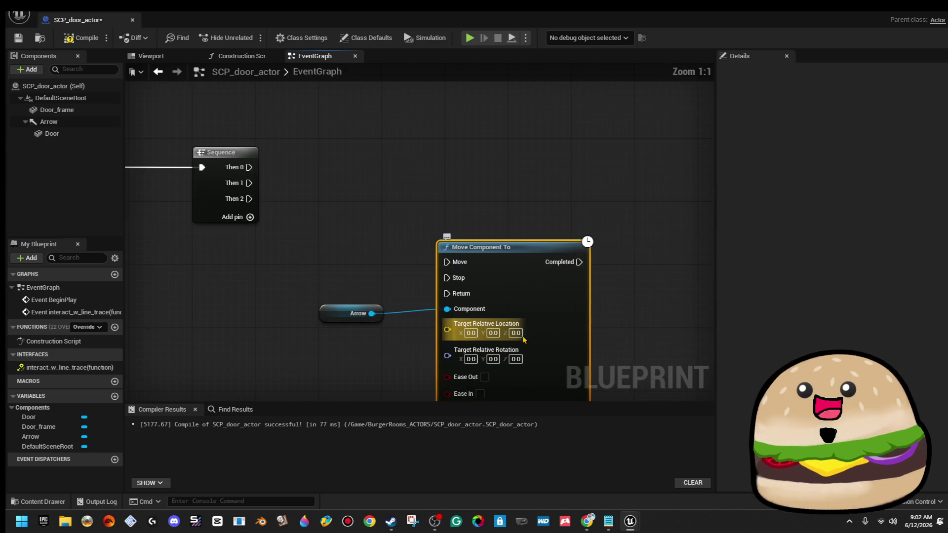
left_click(493, 333)
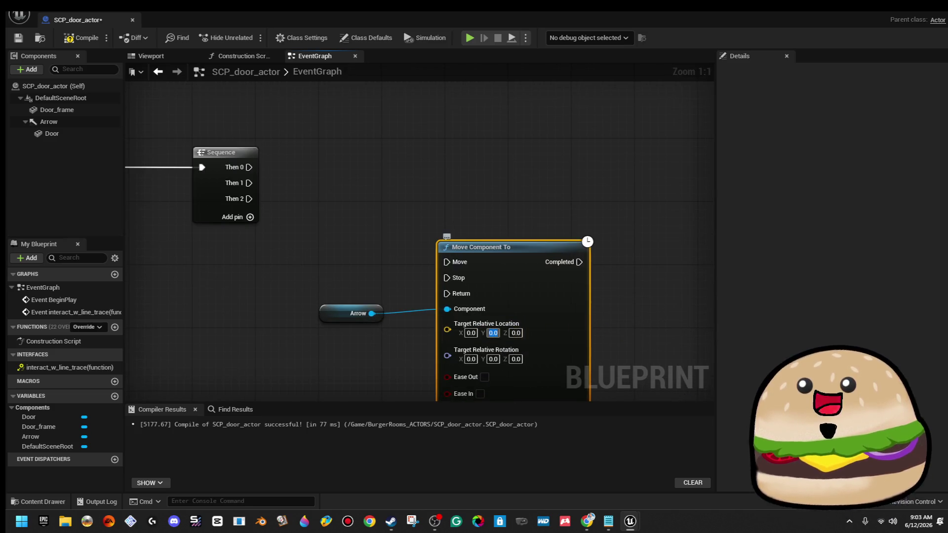
type("-115")
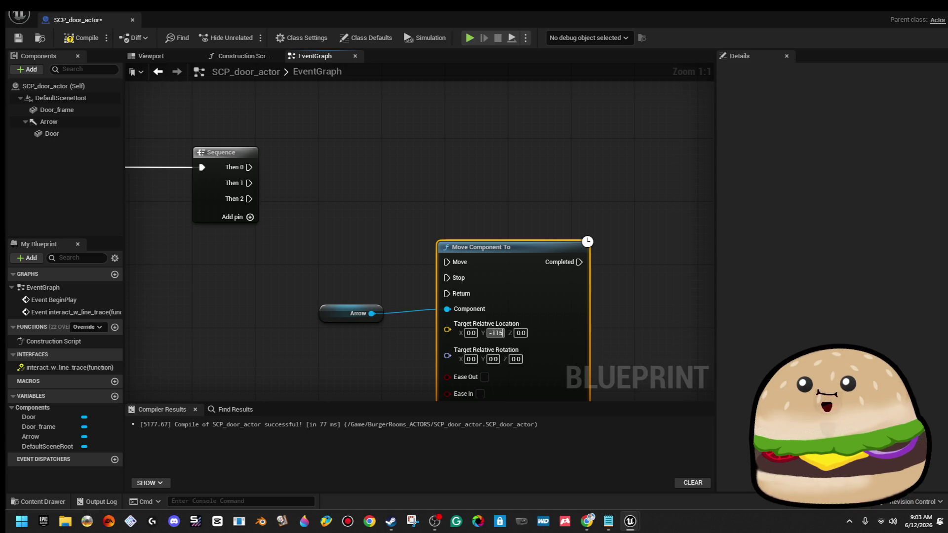
mouse_move(446, 262)
left_mouse_down()
mouse_move(355, 261)
mouse_move(455, 262)
left_mouse_up()
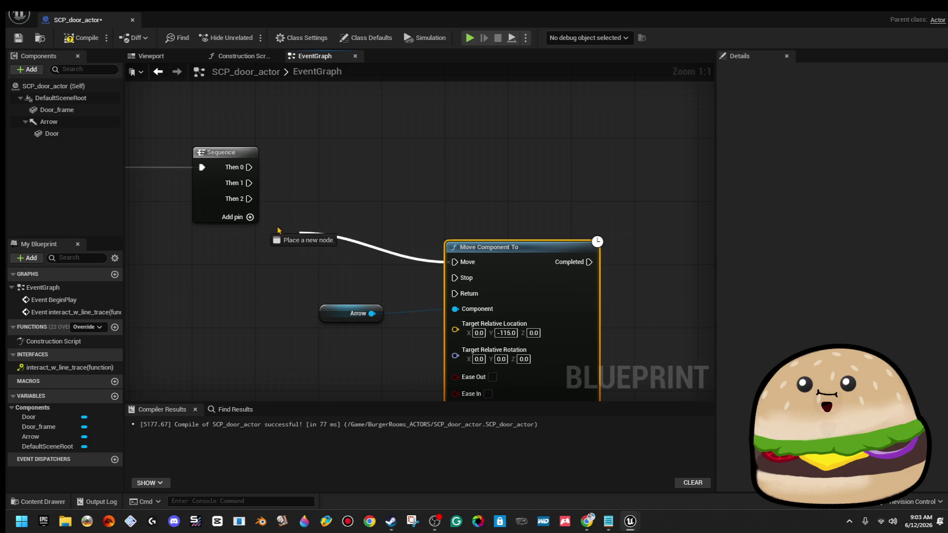
scroll(318, 250, "down", 1)
scroll(328, 243, "down", 2)
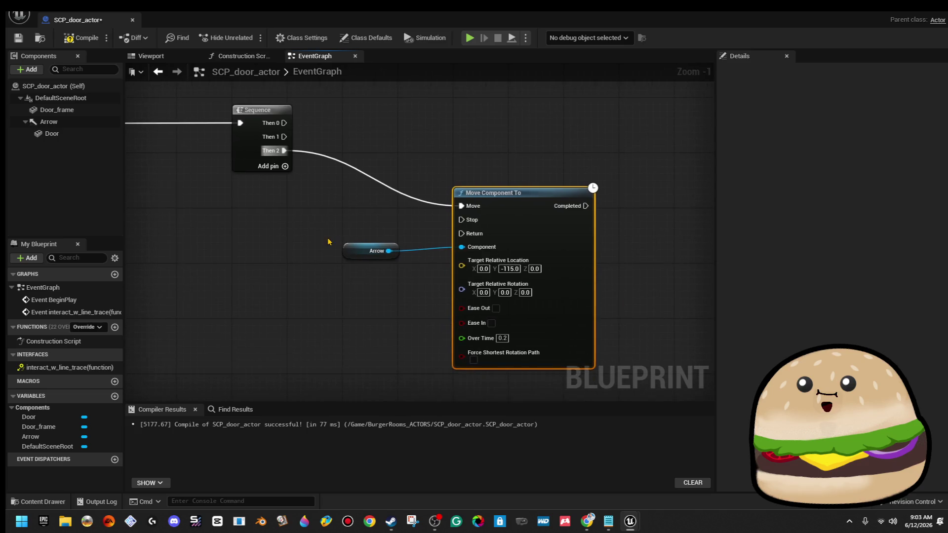
mouse_move(494, 318)
left_mouse_down()
mouse_move(596, 318)
mouse_move(574, 318)
left_mouse_up()
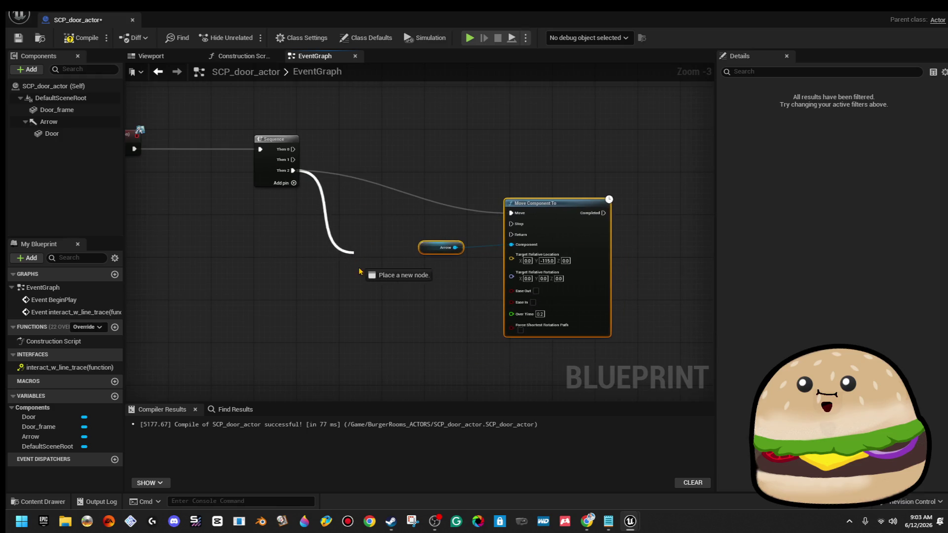
Insert a Flip Flop before the move and wire a duplicated Move Component To to its B output
left_click_drag(356, 271, 352, 269)
type("f")
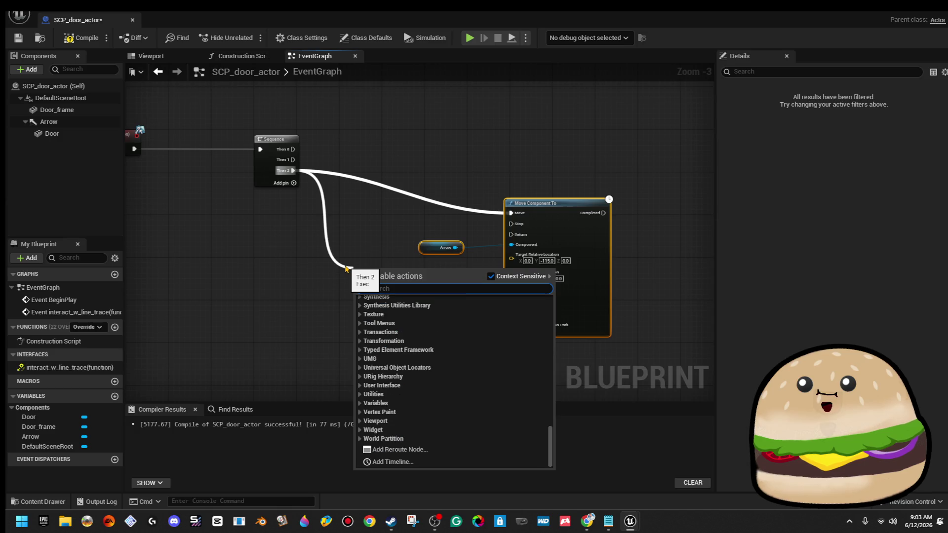
type("lip")
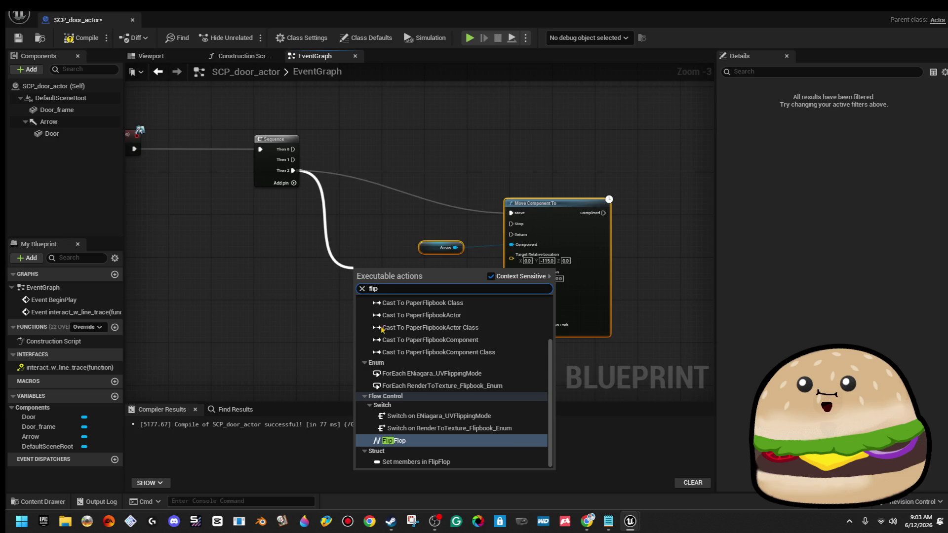
left_click(403, 440)
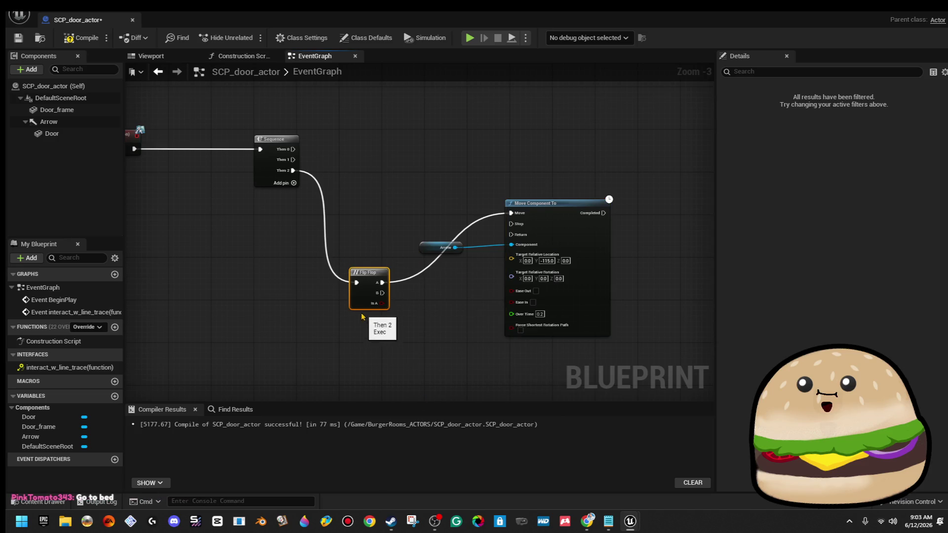
left_click_drag(358, 270, 364, 195)
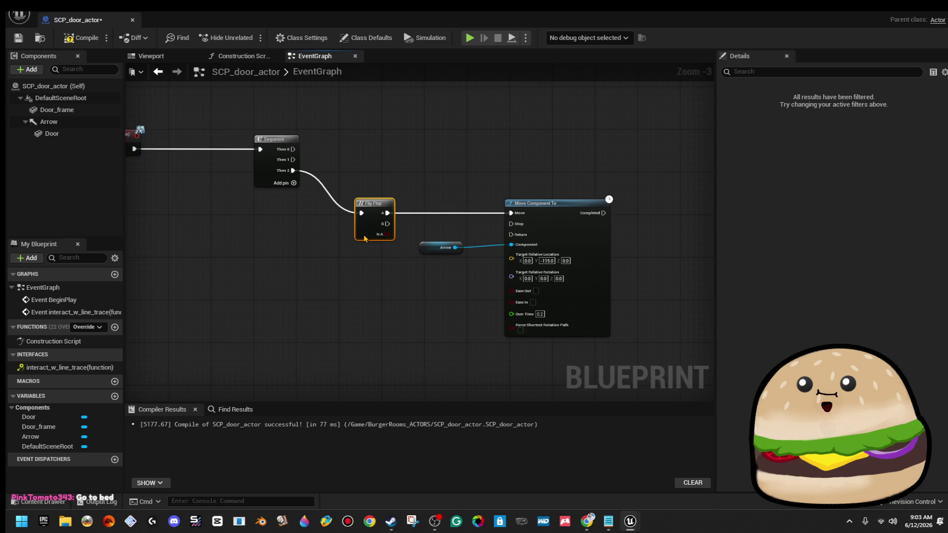
left_click_drag(380, 301, 610, 169)
left_click(547, 197)
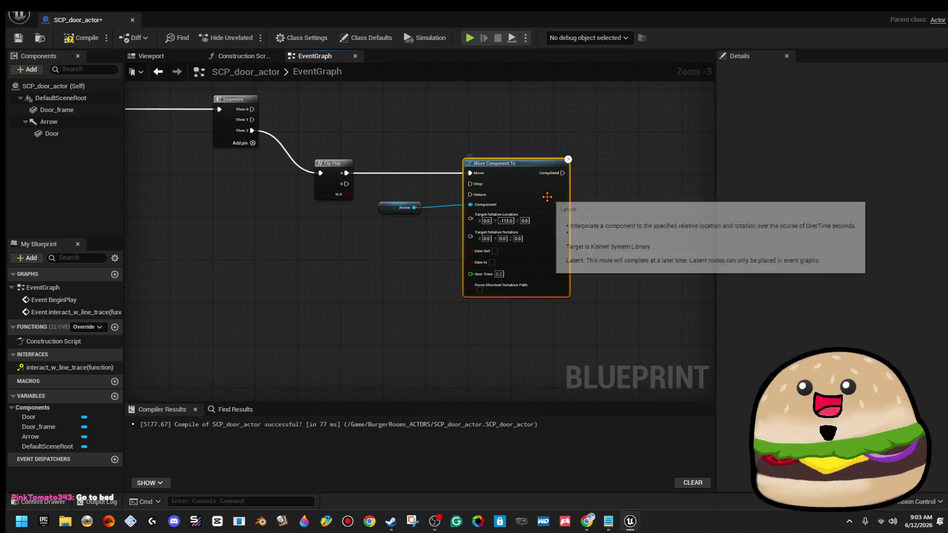
key("ctrl+d")
mouse_move(607, 238)
left_mouse_down()
mouse_move(566, 365)
mouse_move(528, 354)
left_mouse_up()
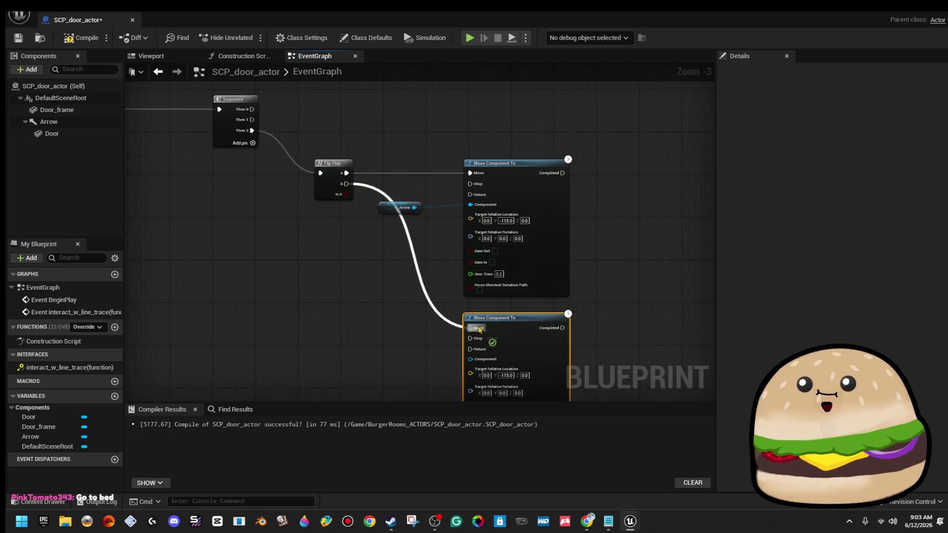
left_click_drag(478, 329, 479, 329)
Enable easing on the move nodes with Over Time 1.0, then compile and save
scroll(440, 198, "up", 1)
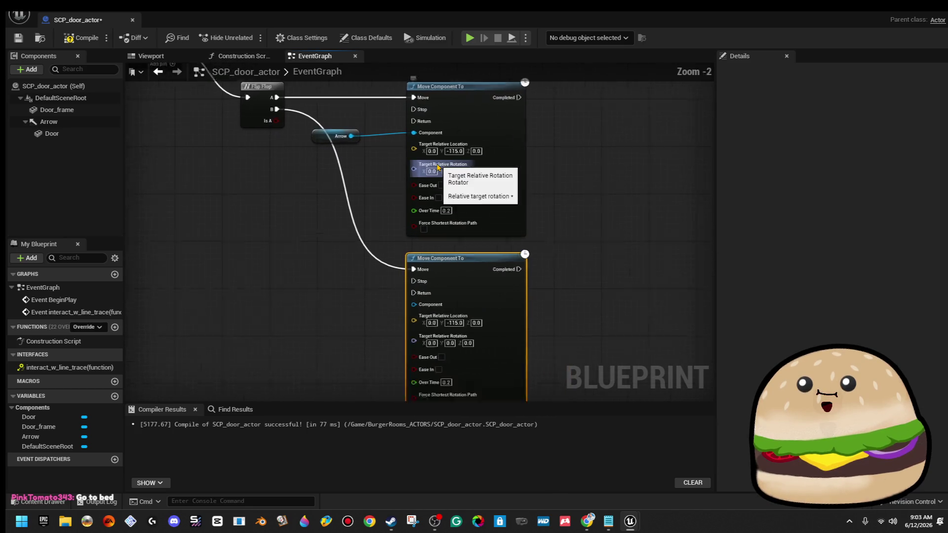
scroll(434, 158, "up", 2)
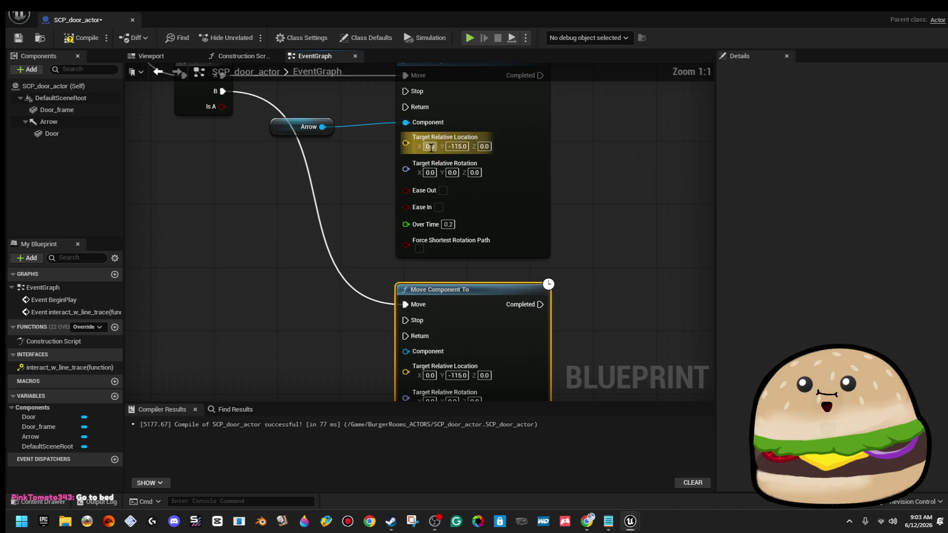
left_click(439, 208)
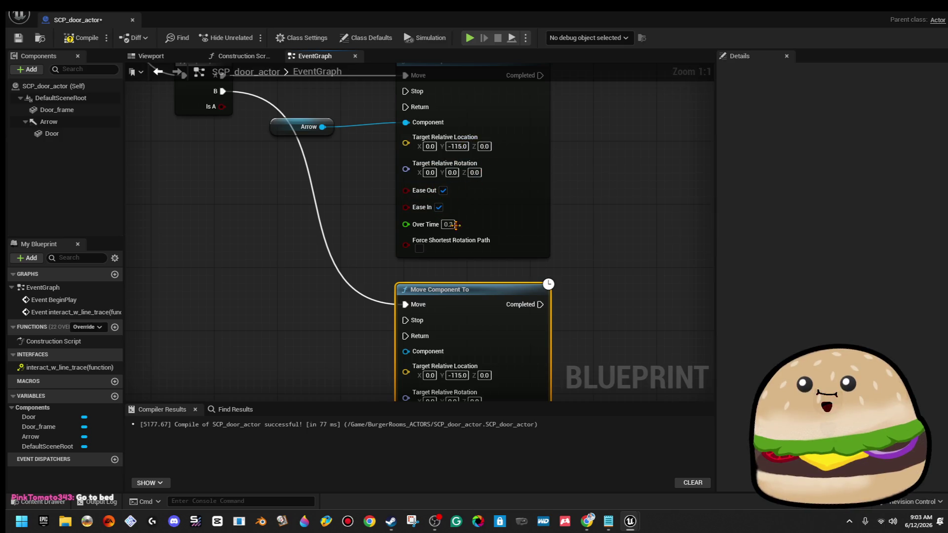
left_click(584, 246)
left_click_drag(583, 245, 563, 163)
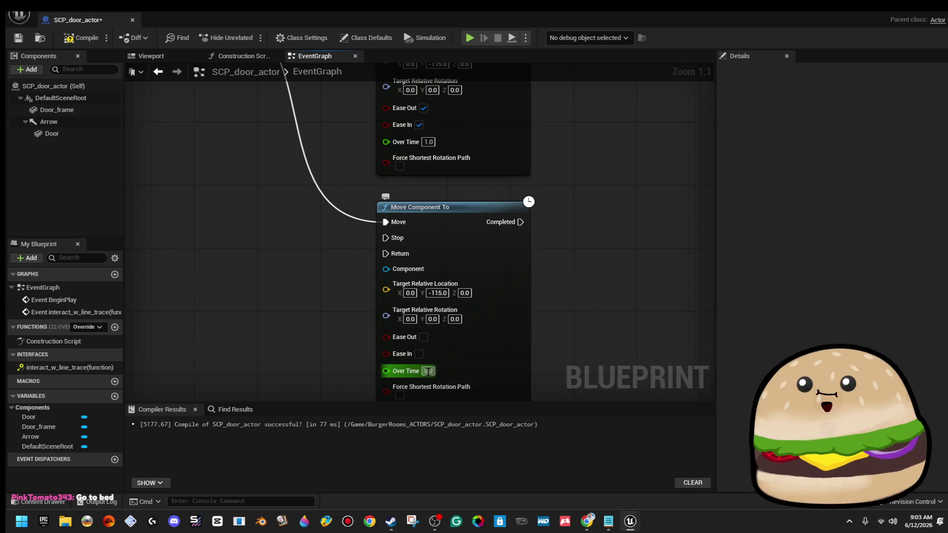
scroll(585, 339, "down", 2)
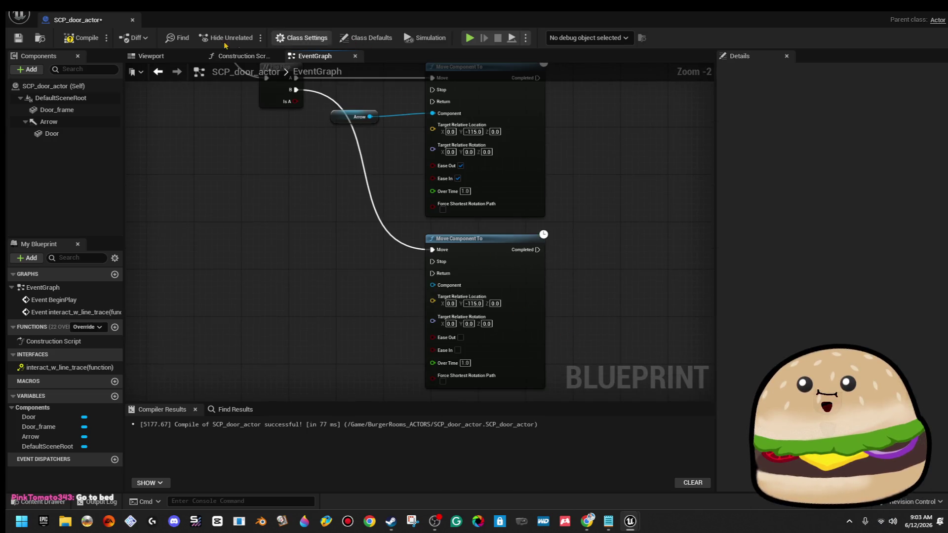
left_click(18, 37)
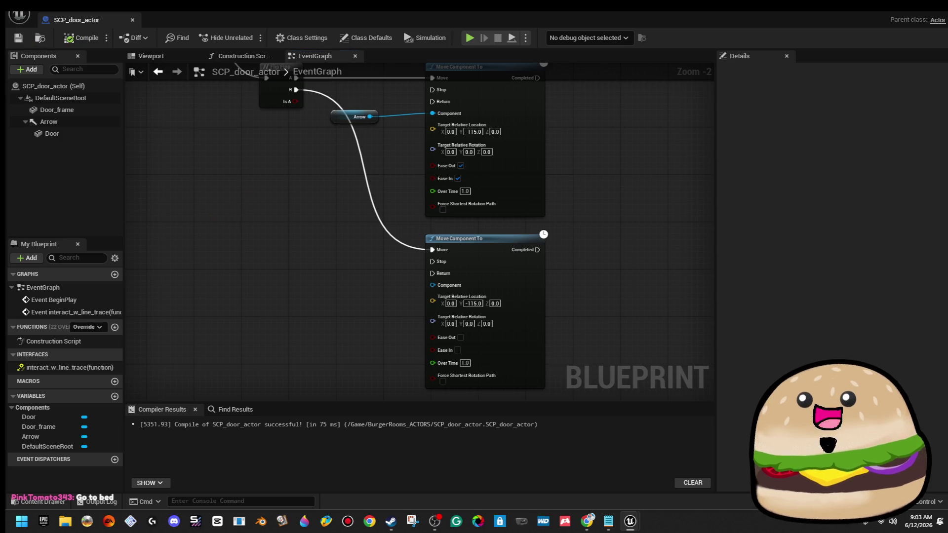
left_click_drag(253, 193, 292, 307)
scroll(292, 306, "down", 2)
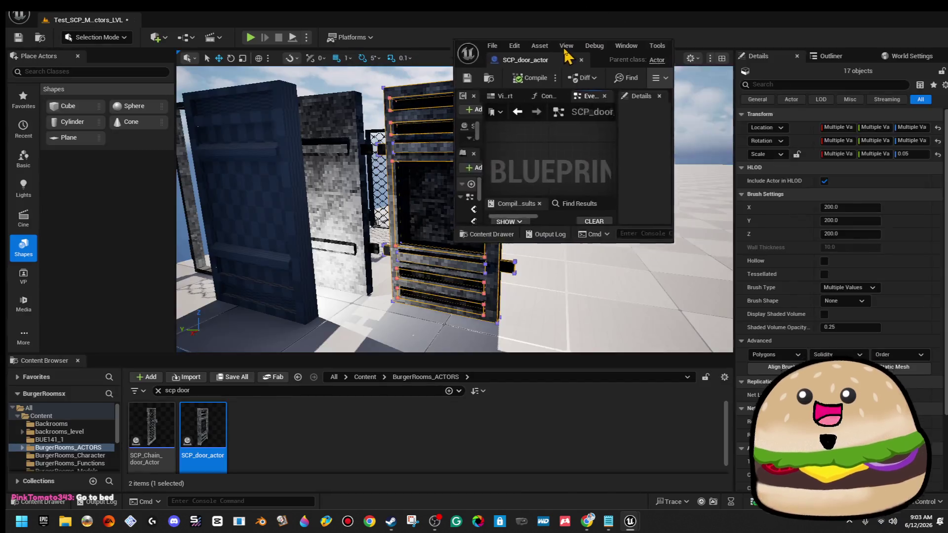
Open the SCP_Chain_door_Actor blueprint from the Content Browser
left_click(893, 5)
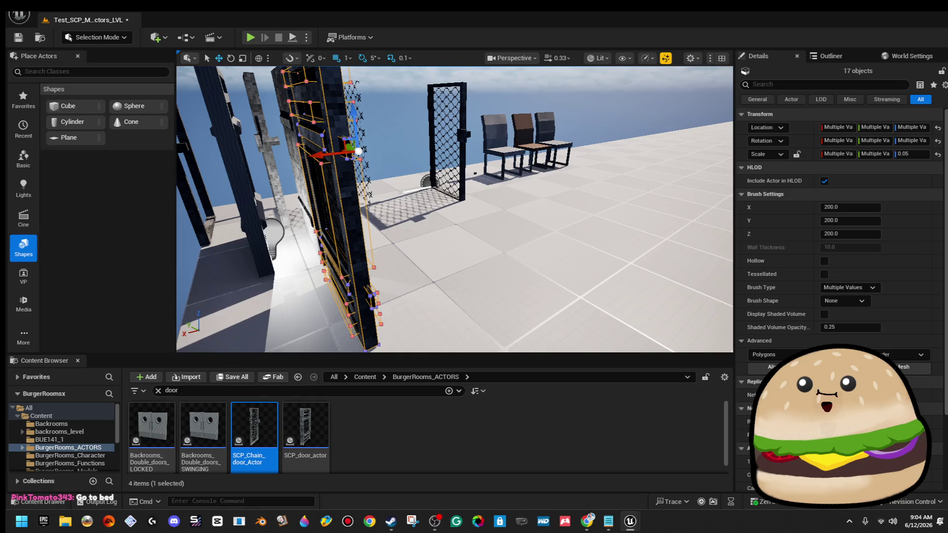
double_click(255, 427)
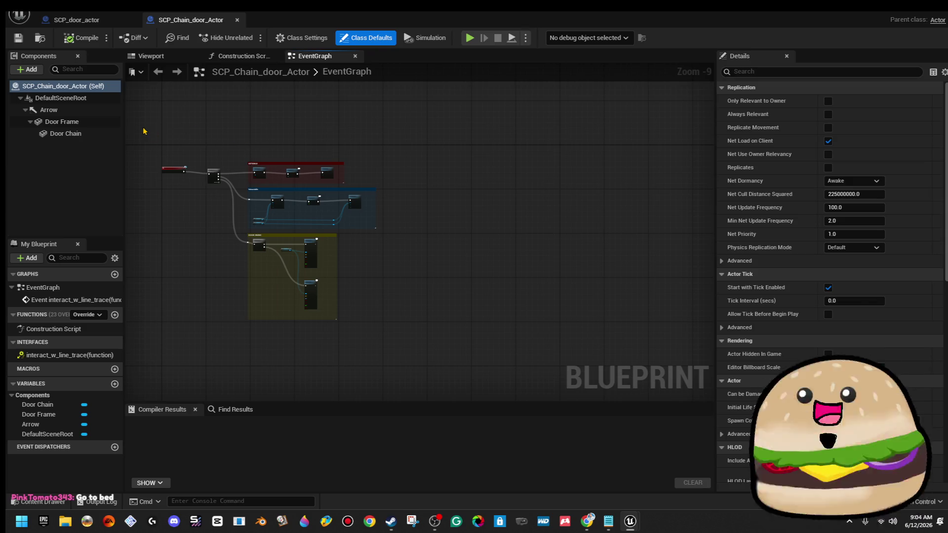
scroll(176, 123, "up", 5)
Copy its HITTABLE and Interactable node groups and return to the SCP_door_actor tab
mouse_move(277, 123)
left_mouse_down()
mouse_move(650, 344)
mouse_move(684, 350)
left_mouse_up()
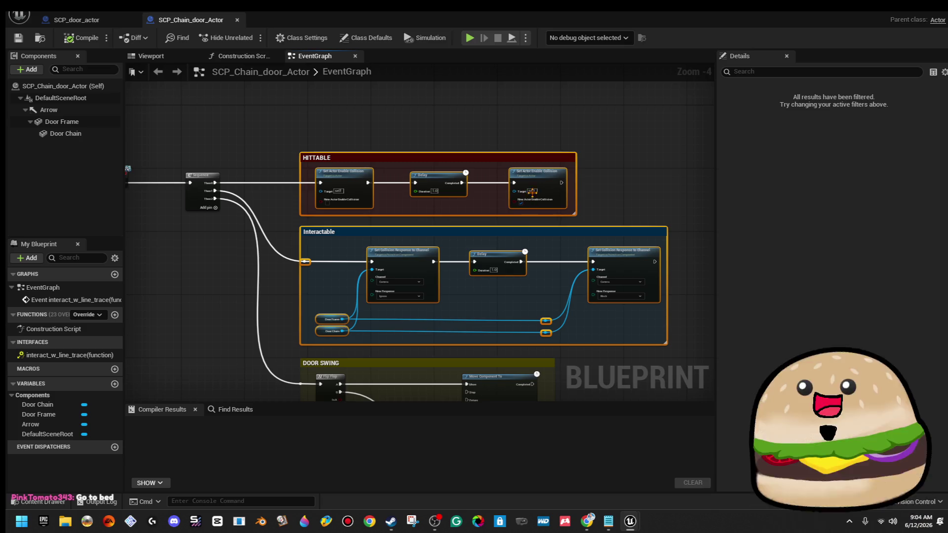
right_click(534, 184)
left_click(568, 234)
scroll(576, 236, "down", 3)
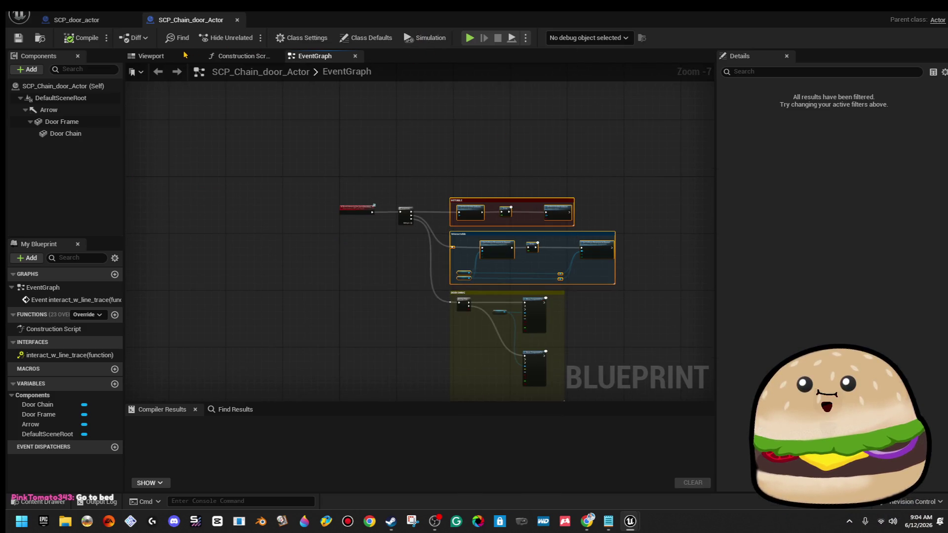
left_click(106, 21)
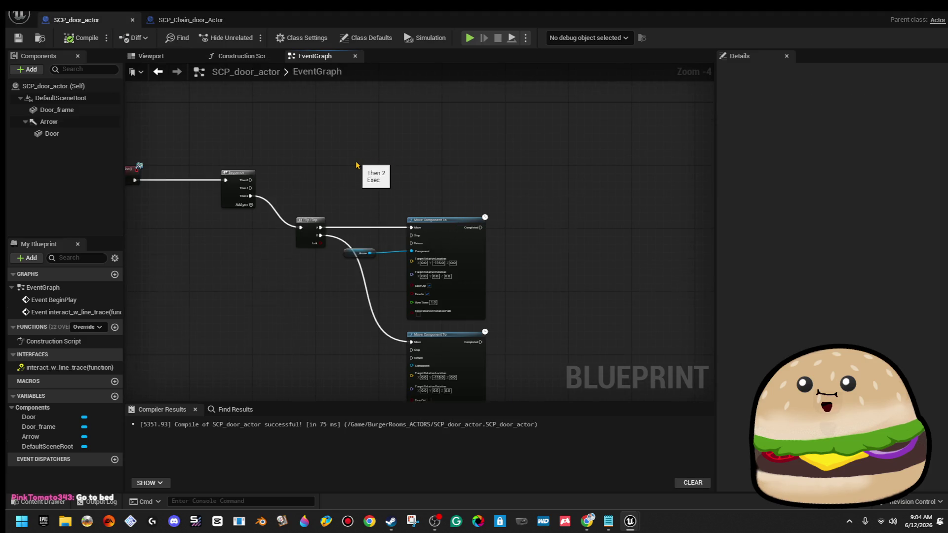
Paste the HITTABLE and Interactable groups and wire a Sequence output into the HITTABLE collision toggle
scroll(357, 166, "down", 3)
scroll(466, 135, "up", 1)
scroll(468, 280, "up", 1)
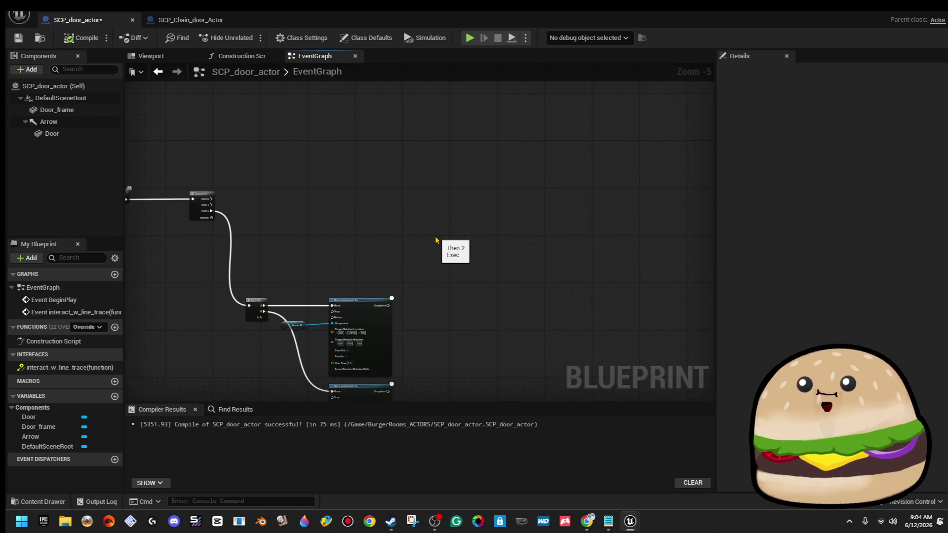
key("ctrl+v")
left_click_drag(388, 247, 325, 226)
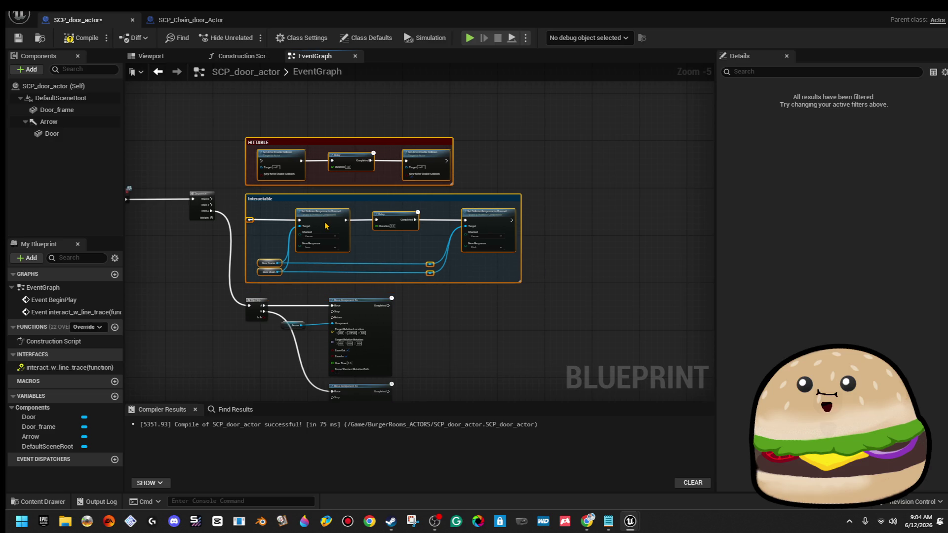
scroll(322, 242, "down", 2)
mouse_move(500, 152)
left_mouse_down()
mouse_move(312, 381)
mouse_move(280, 388)
left_mouse_up()
left_click_drag(283, 284, 304, 299)
left_click(283, 255)
scroll(272, 210, "up", 4)
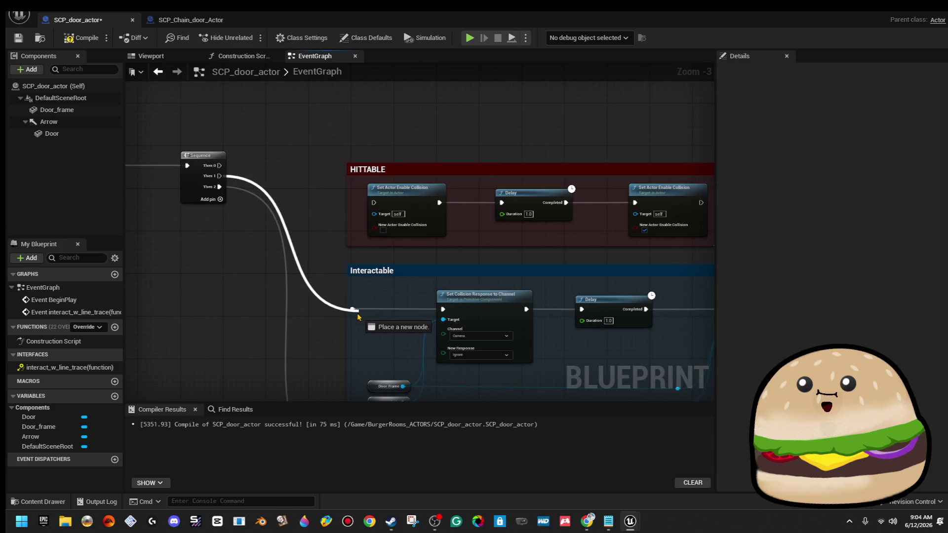
left_click_drag(374, 203, 220, 166)
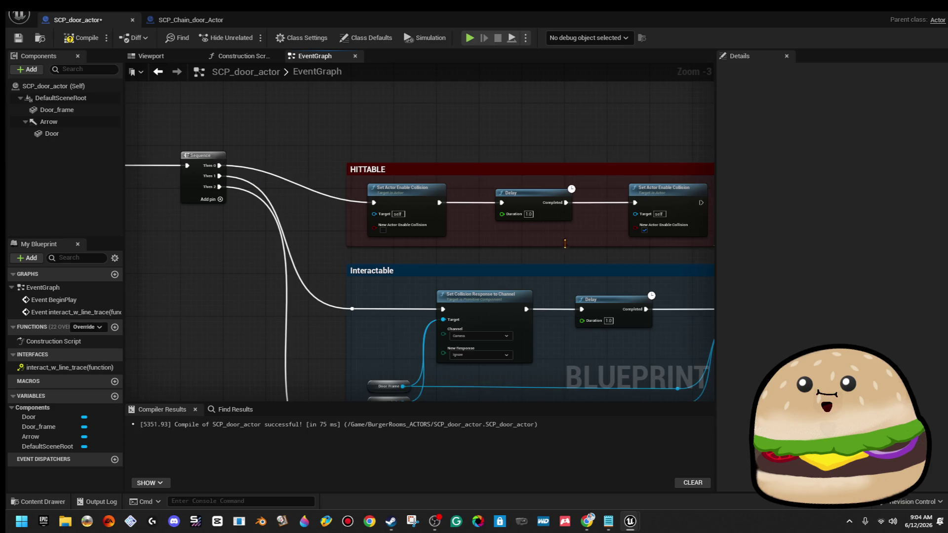
Replace the old Door Frame and Door Chain getters with new Door_frame and Door getters
scroll(396, 291, "up", 3)
left_click_drag(306, 260, 304, 255)
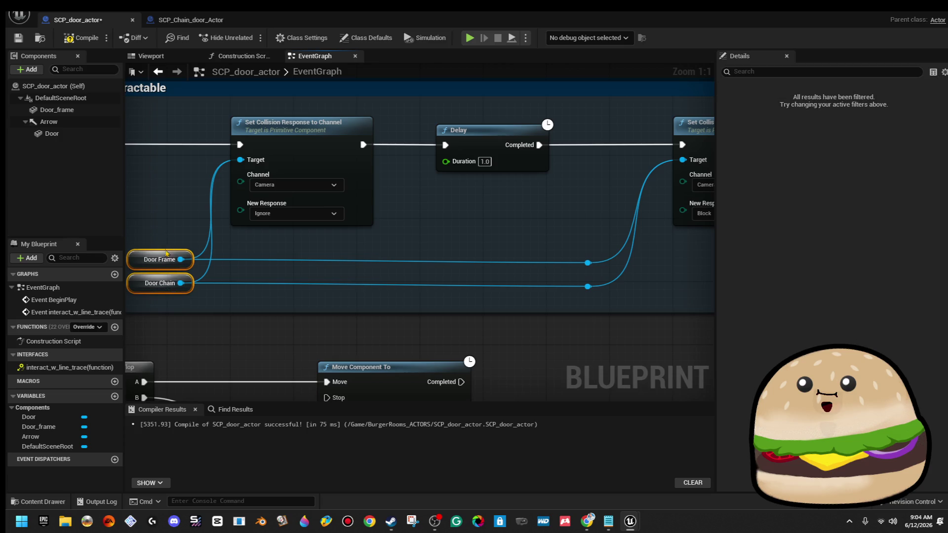
left_click_drag(182, 232, 291, 225)
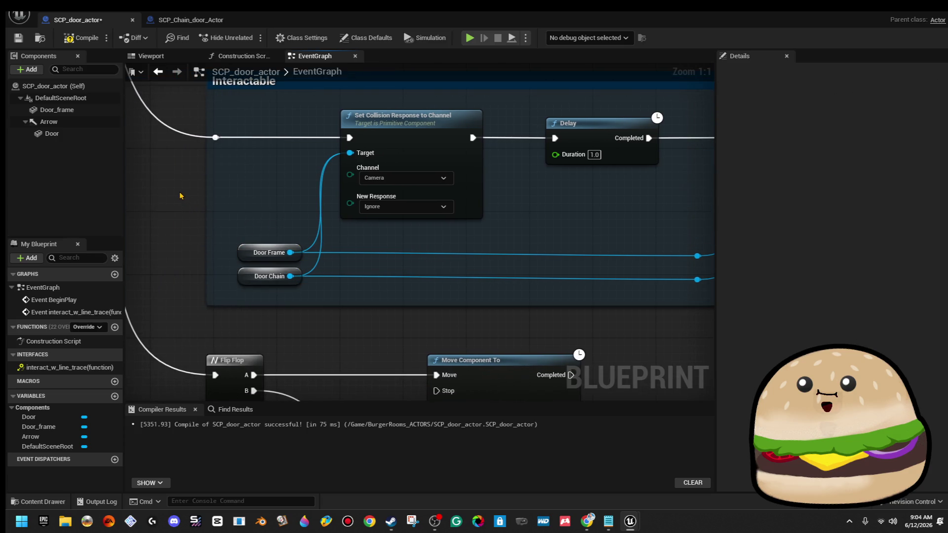
mouse_move(57, 110)
left_mouse_down()
mouse_move(256, 226)
mouse_move(246, 227)
left_mouse_up()
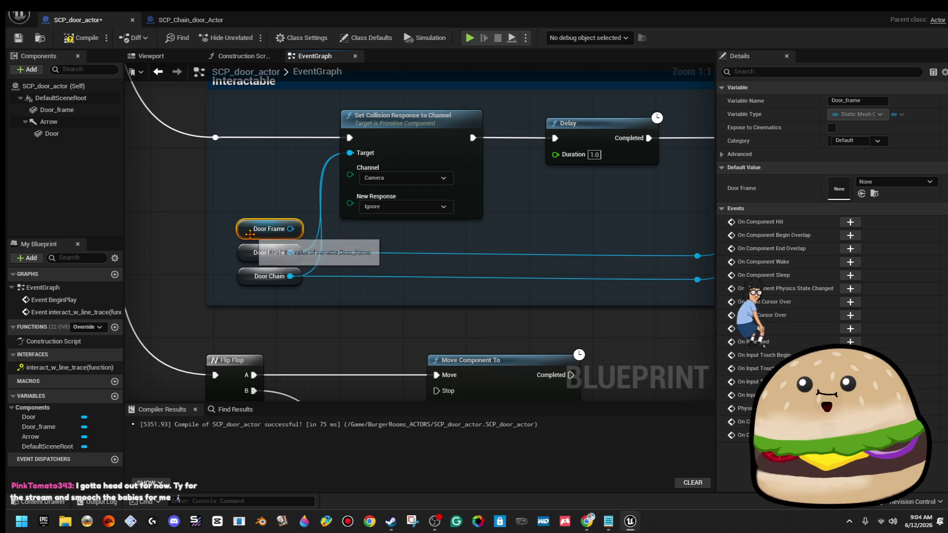
left_click_drag(269, 228, 270, 182)
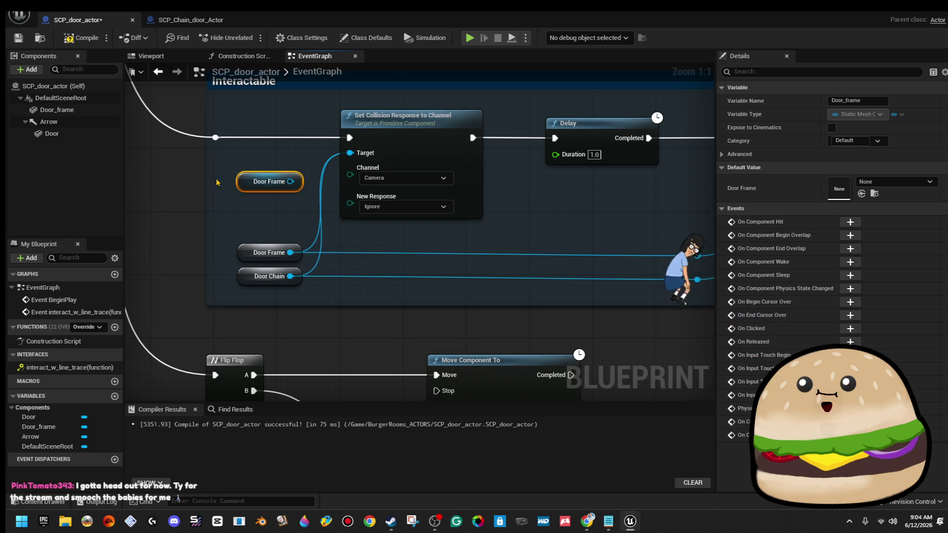
left_click(66, 134)
left_click_drag(241, 205, 263, 220)
key("Delete")
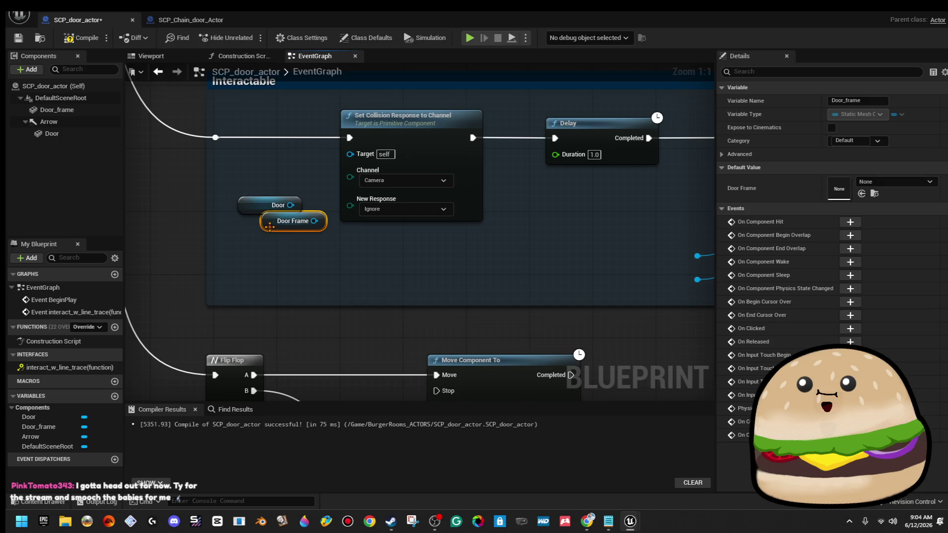
Wire Door_frame and Door into the two collision nodes' Target pins and compile
mouse_move(259, 211)
left_mouse_down()
mouse_move(262, 276)
mouse_move(359, 154)
left_mouse_up()
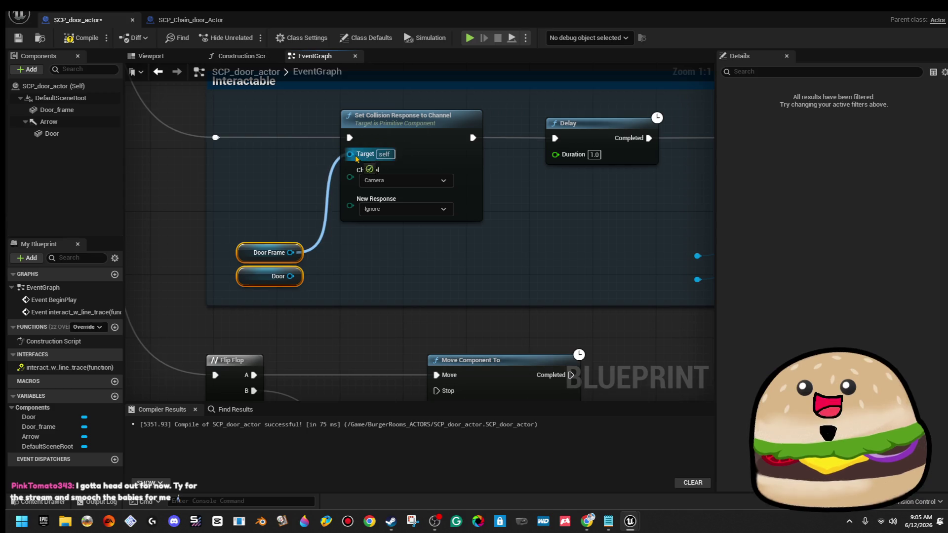
left_click(290, 257)
mouse_move(291, 253)
left_mouse_down()
mouse_move(680, 259)
mouse_move(290, 276)
left_mouse_up()
left_click_drag(243, 193, 272, 284)
left_click(334, 228)
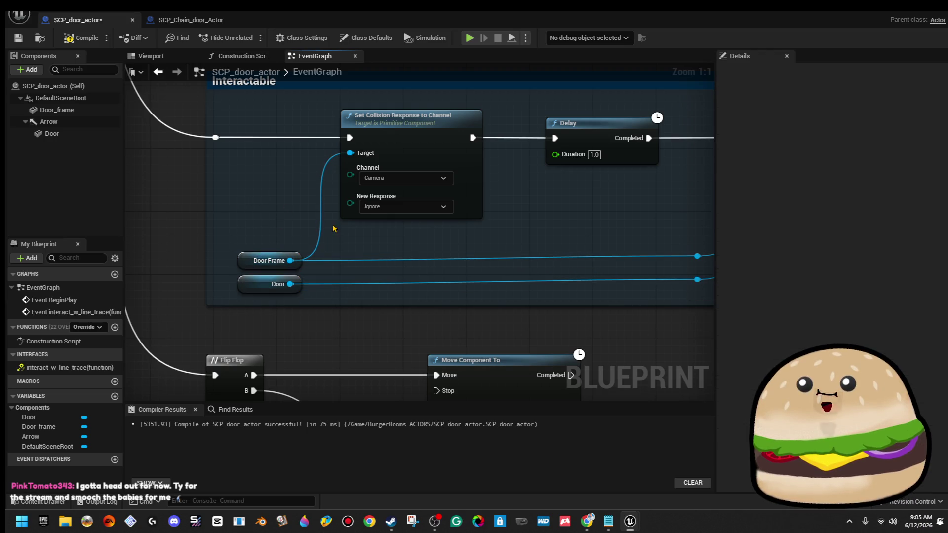
scroll(334, 228, "down", 4)
left_click(70, 40)
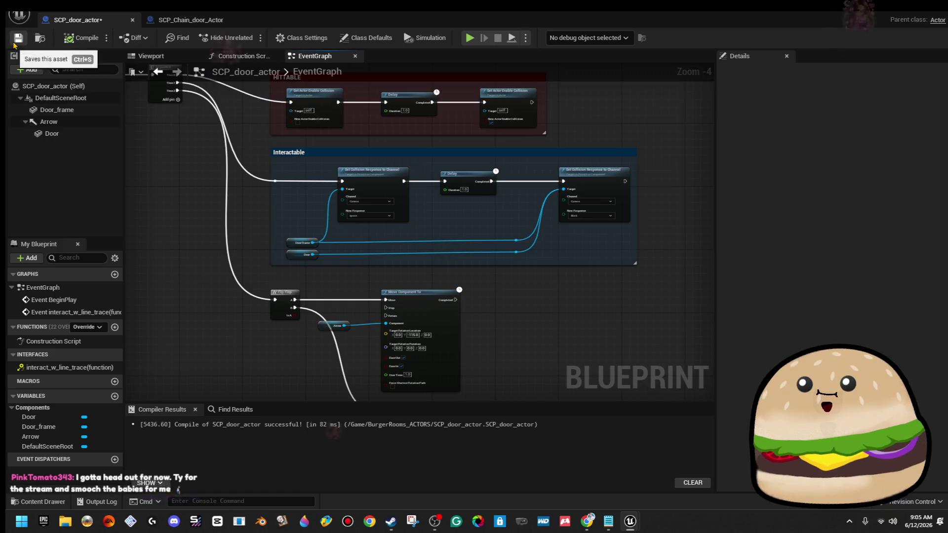
Wrap the Move Component To nodes in a yellow comment and save the blueprint
scroll(265, 217, "down", 2)
mouse_move(265, 216)
left_mouse_down()
mouse_move(353, 323)
mouse_move(280, 231)
left_mouse_up()
key("c")
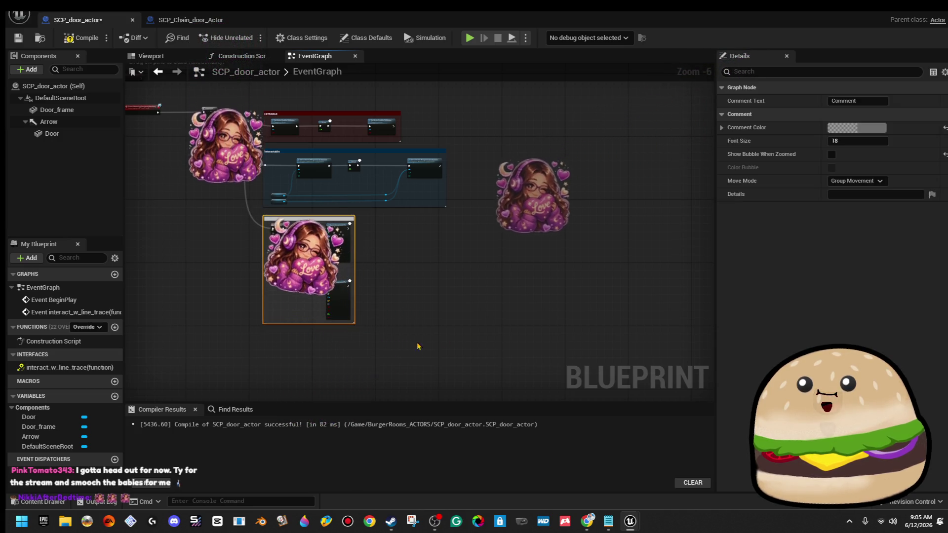
left_click(857, 128)
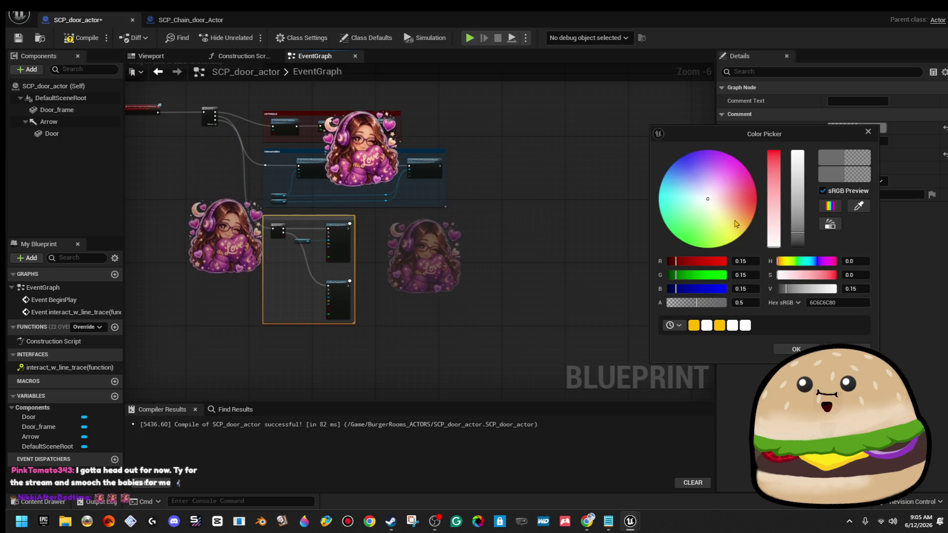
left_click(694, 325)
left_click(452, 239)
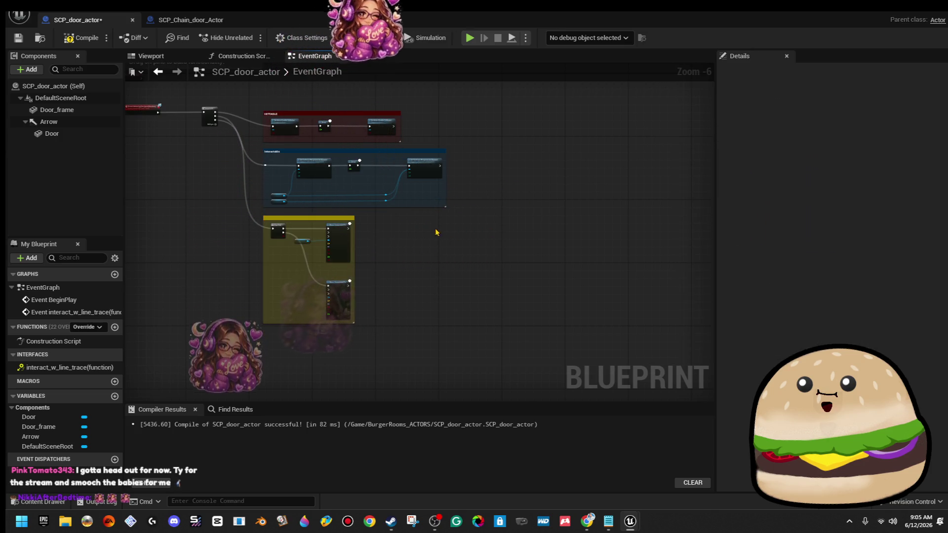
left_click_drag(452, 239, 494, 286)
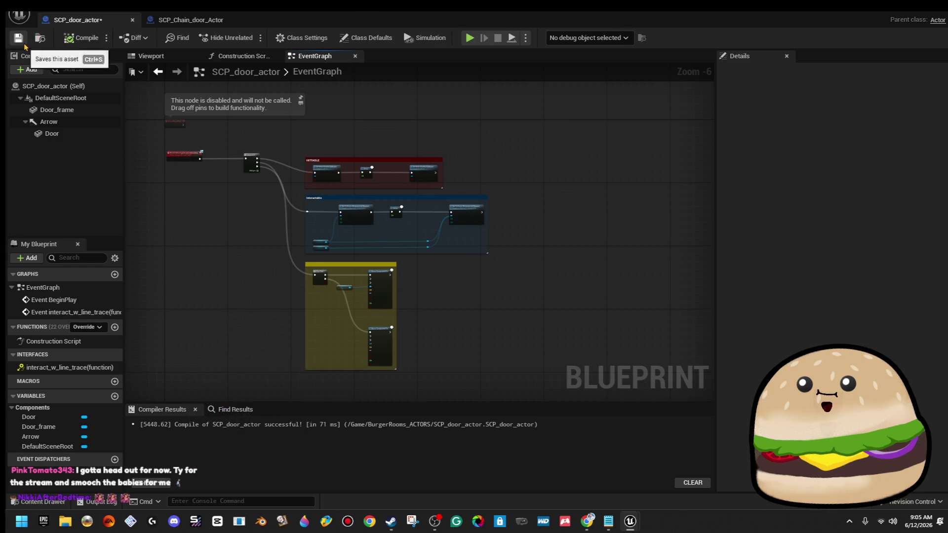
left_click(24, 45)
scroll(300, 194, "up", 3)
scroll(300, 193, "down", 1)
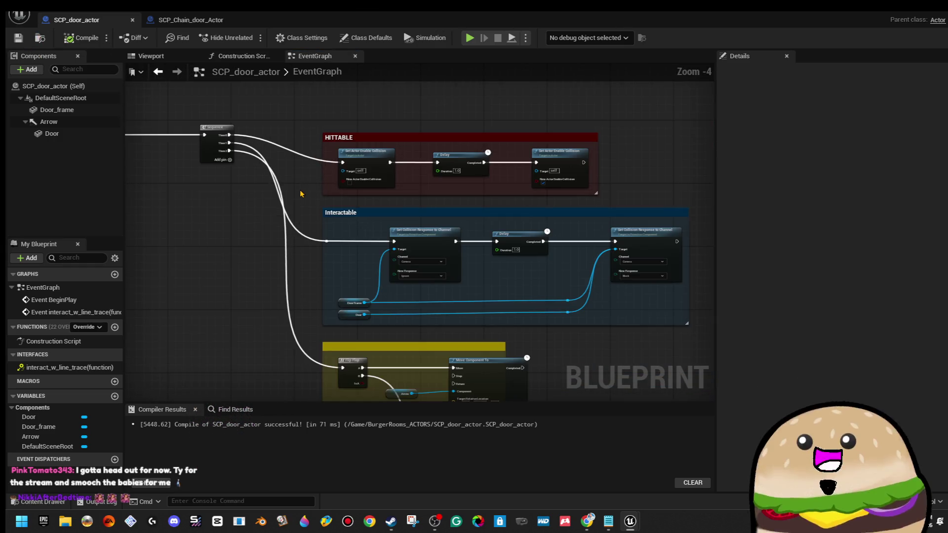
Copy the interactable_object(tag) entry from SCP_Chain_door_Actor's Class Defaults Tags
left_click(88, 87)
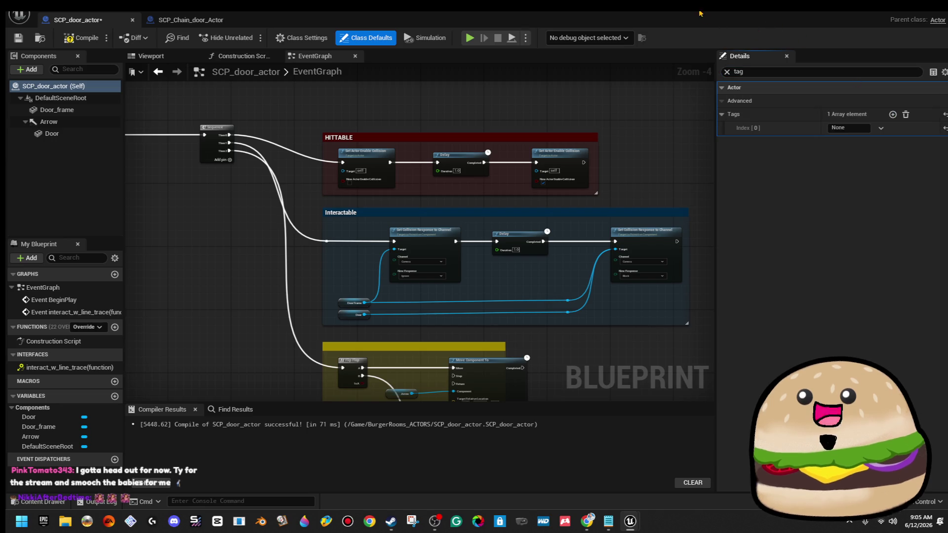
key("alt+Tab")
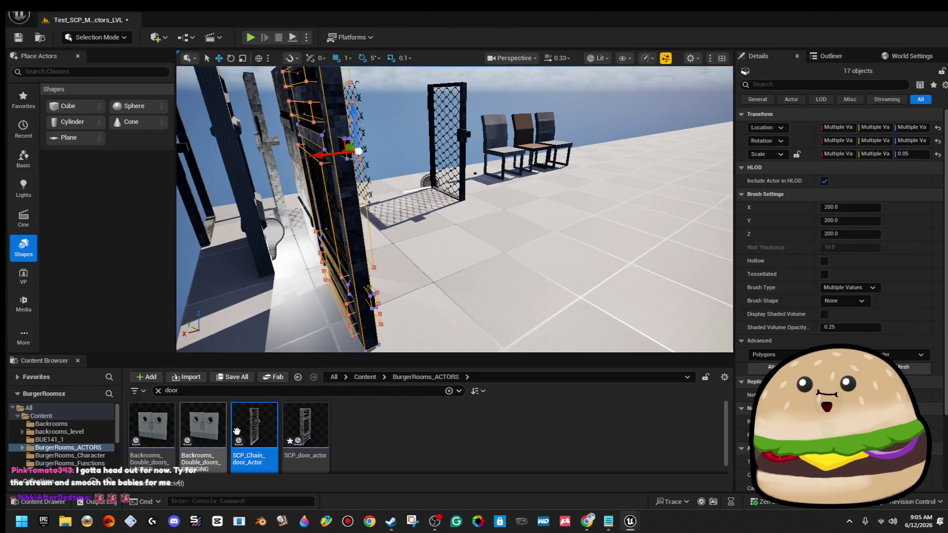
double_click(255, 427)
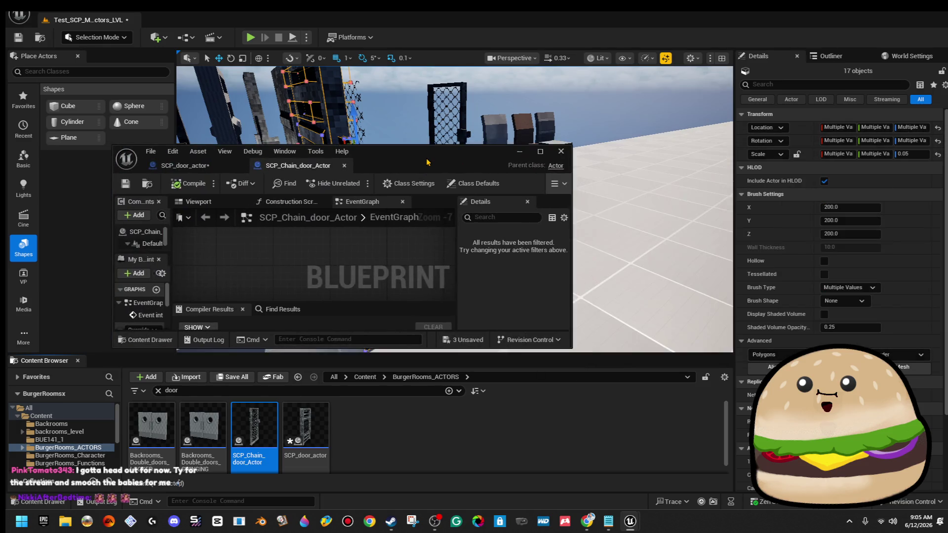
left_click(97, 90)
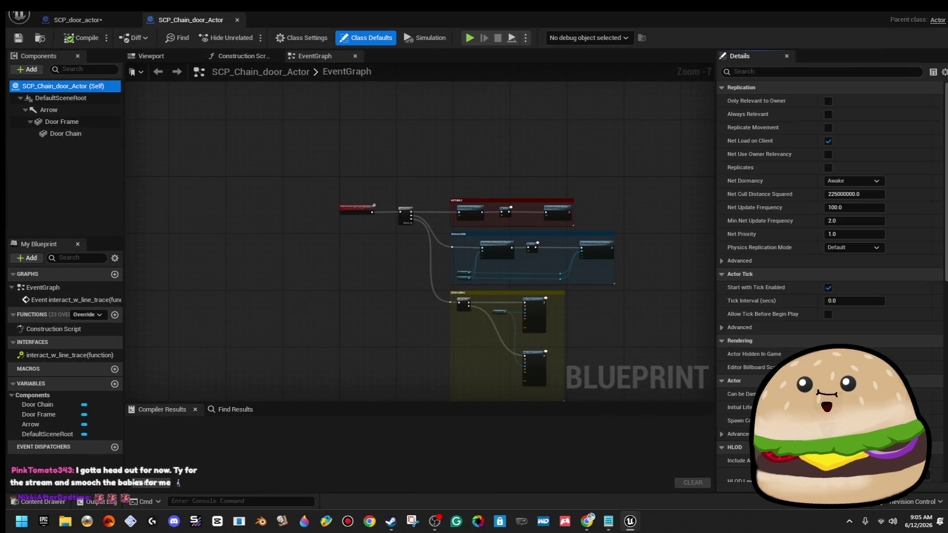
type("tag")
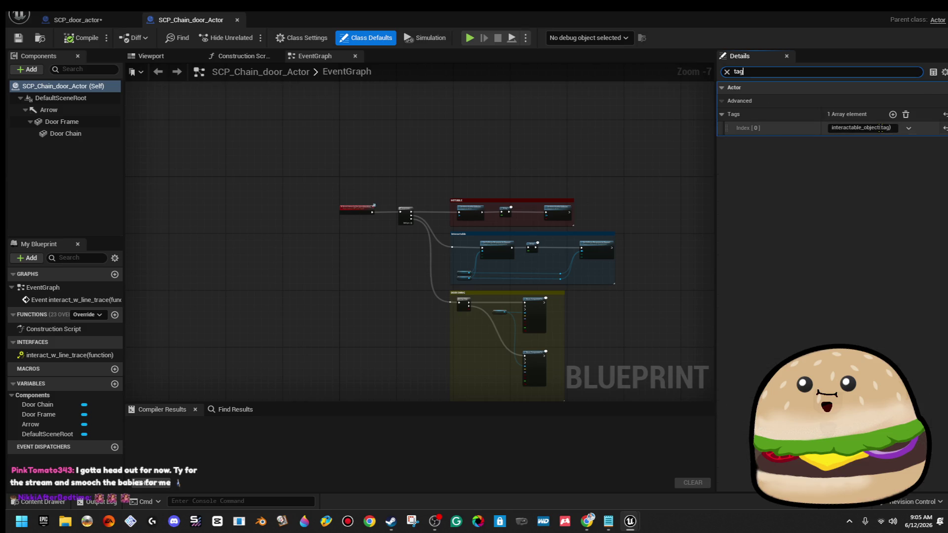
left_click(880, 127)
left_click(867, 141)
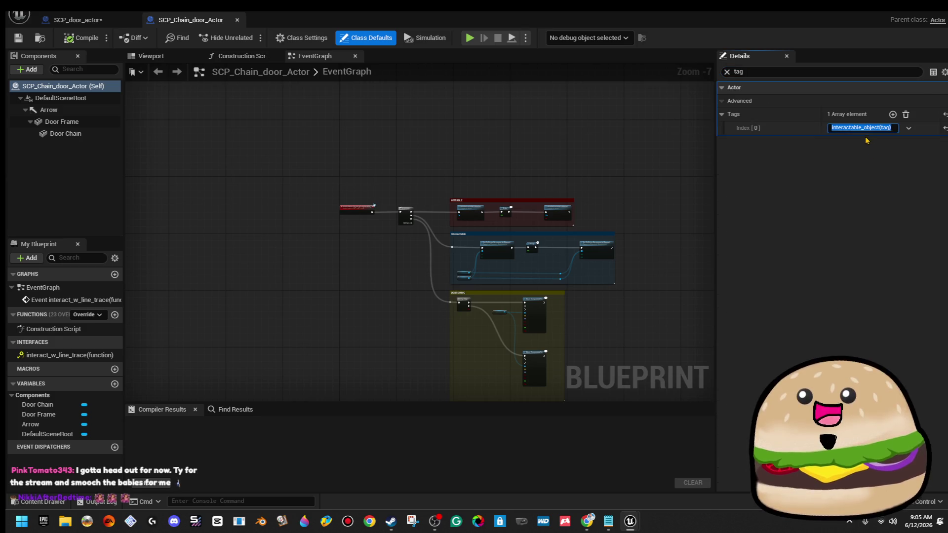
right_click(868, 142)
left_click(884, 163)
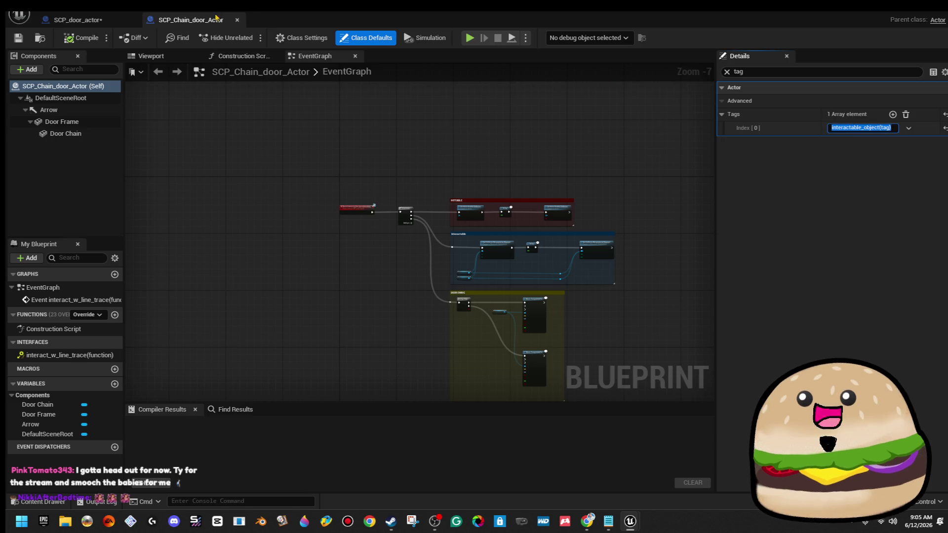
Paste the tag into SCP_door_actor's Tags, compile, save, and close the Blueprint
left_click(237, 20)
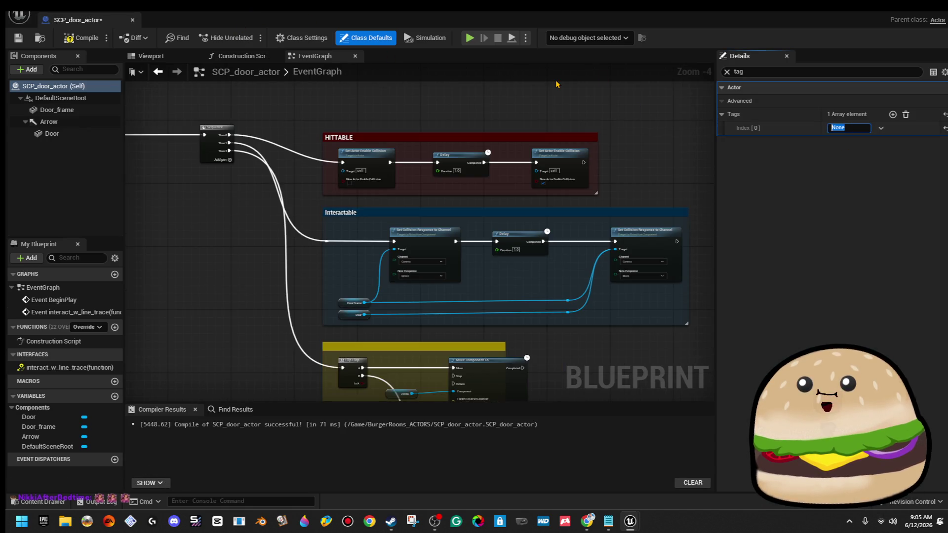
type("interactable_object(tag)")
left_click(81, 37)
left_click(18, 38)
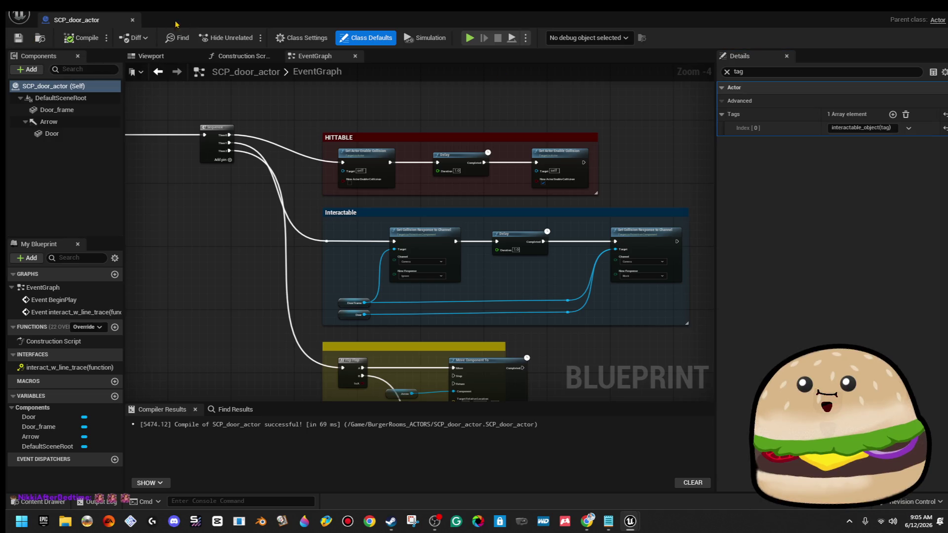
left_click(132, 21)
left_click_drag(368, 129, 368, 167)
Open the lvl1 level, saving the pending changes first
left_click(47, 15)
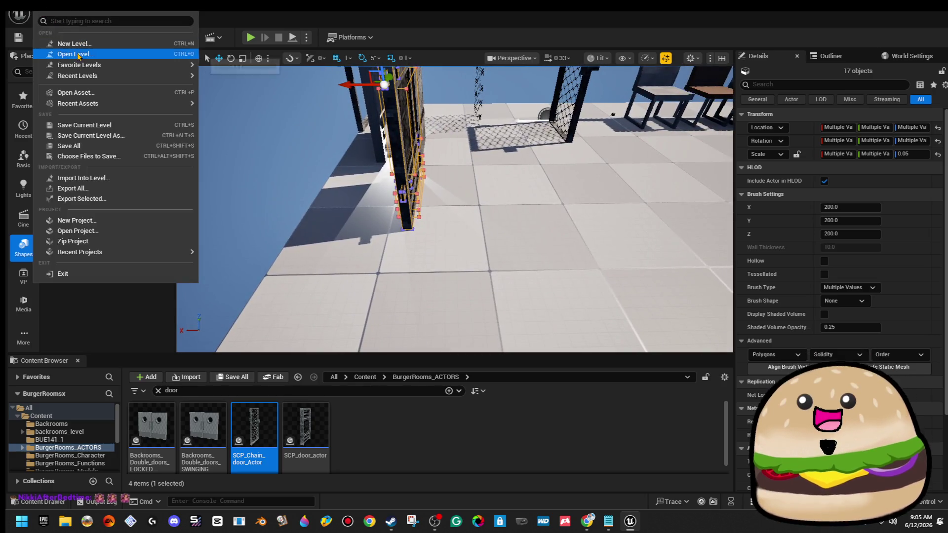
left_click(64, 54)
double_click(373, 168)
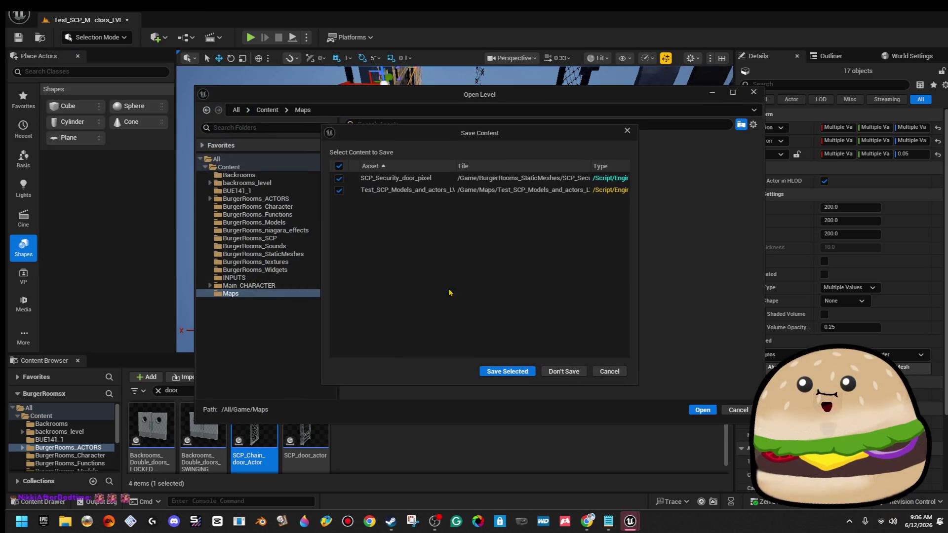
left_click(505, 371)
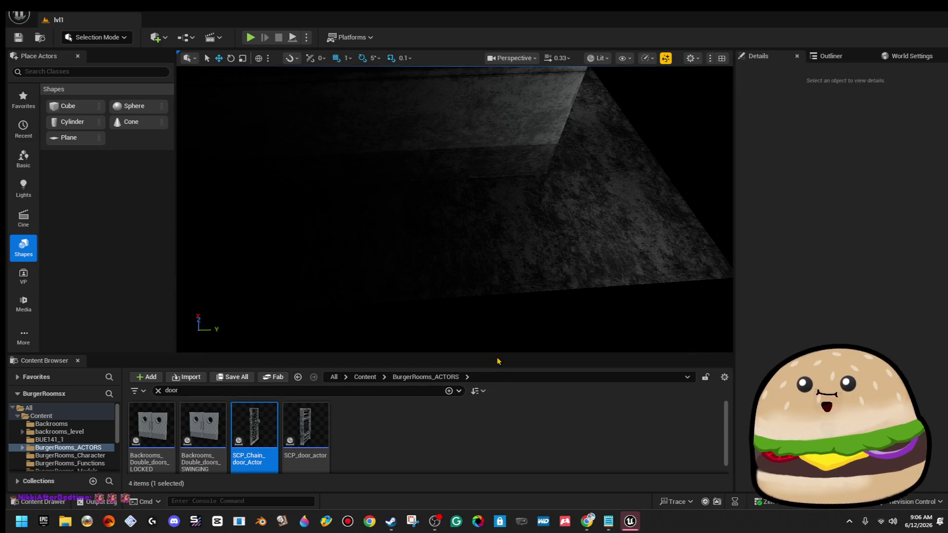
left_click_drag(454, 208, 415, 167)
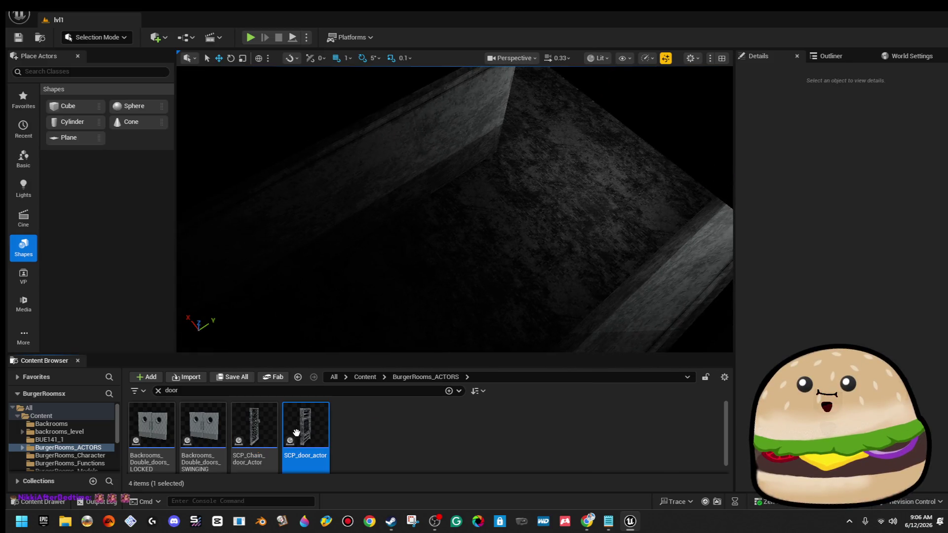
Drop an SCP_door_actor into the wall doorway, switch to Unlit view, and set X to -474
mouse_move(425, 262)
left_mouse_down()
mouse_move(454, 197)
mouse_move(426, 193)
mouse_move(416, 219)
left_mouse_up()
left_click(597, 57)
left_click(615, 103)
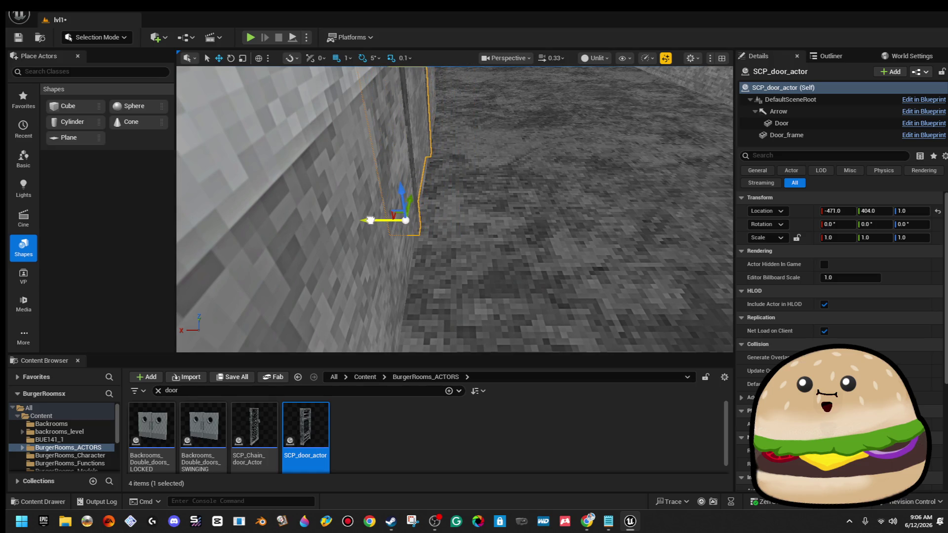
mouse_move(382, 222)
left_mouse_down()
mouse_move(390, 212)
mouse_move(333, 206)
mouse_move(393, 211)
mouse_move(469, 197)
left_mouse_up()
key("f")
left_click(520, 173)
mouse_move(521, 173)
left_mouse_down()
mouse_move(482, 184)
mouse_move(435, 217)
left_mouse_up()
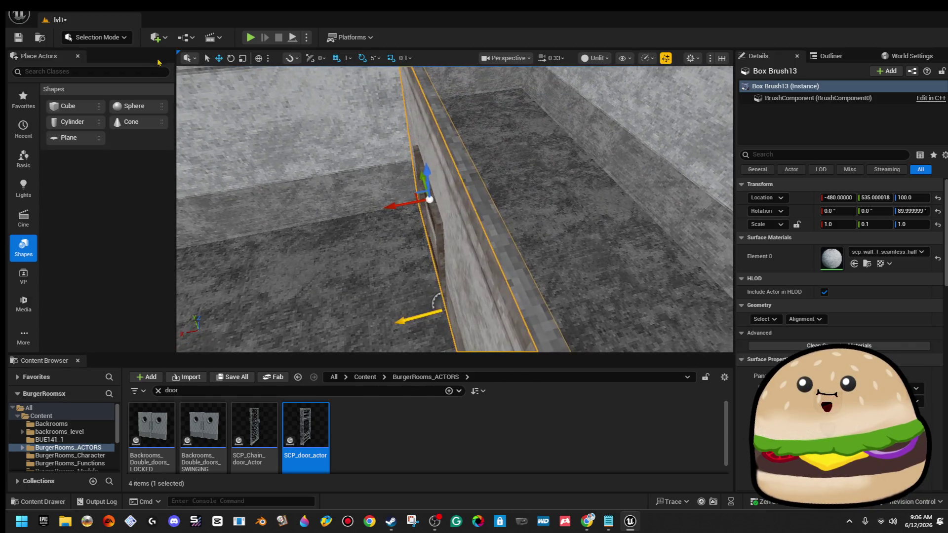
Switch to Brush Editing mode and frame the walls around the doorway
left_click(96, 38)
left_click(118, 117)
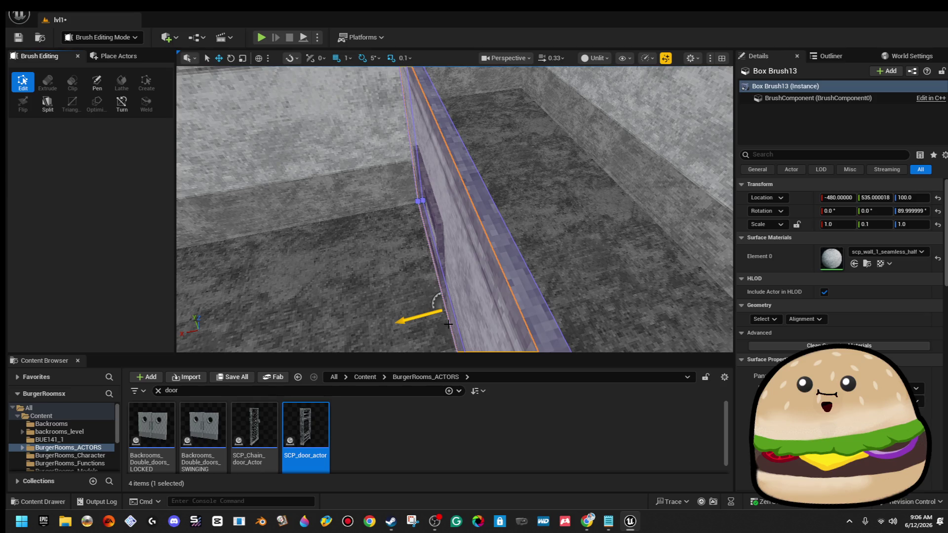
left_click_drag(449, 324, 475, 255)
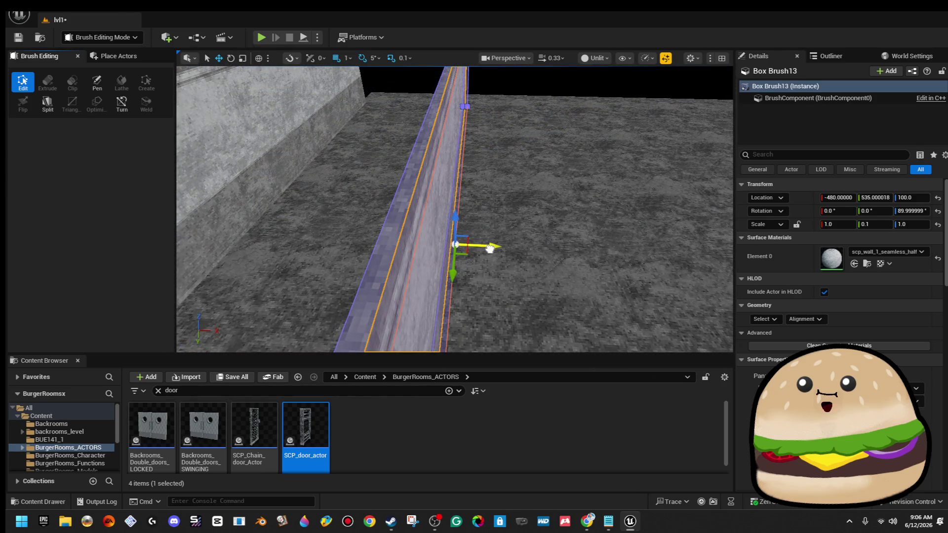
left_click(484, 113)
mouse_move(504, 92)
left_mouse_down()
mouse_move(455, 186)
mouse_move(451, 343)
left_mouse_up()
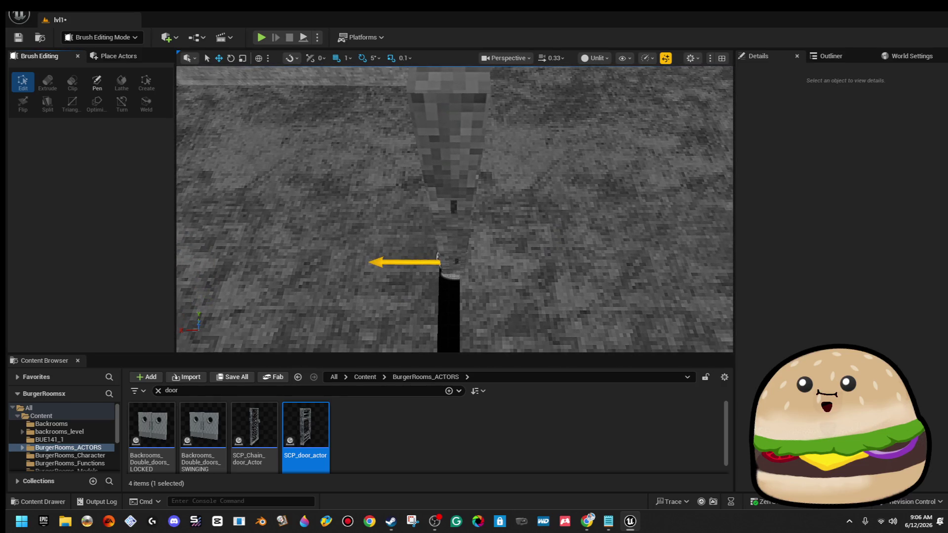
Move the SCP_door_actor to X -471, Y 316, flush against the wall
left_click(473, 237)
left_click_drag(414, 264, 438, 284)
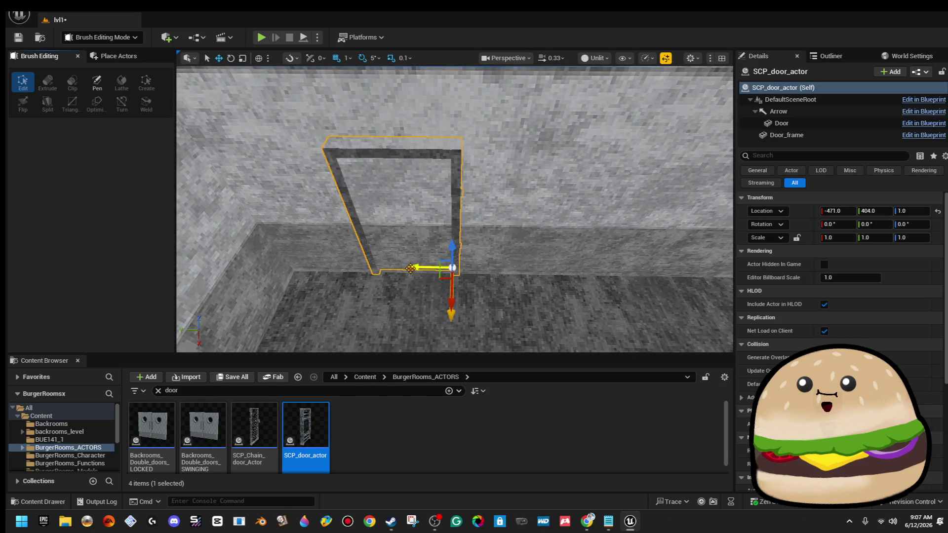
left_click(556, 236)
left_click_drag(555, 236, 452, 192)
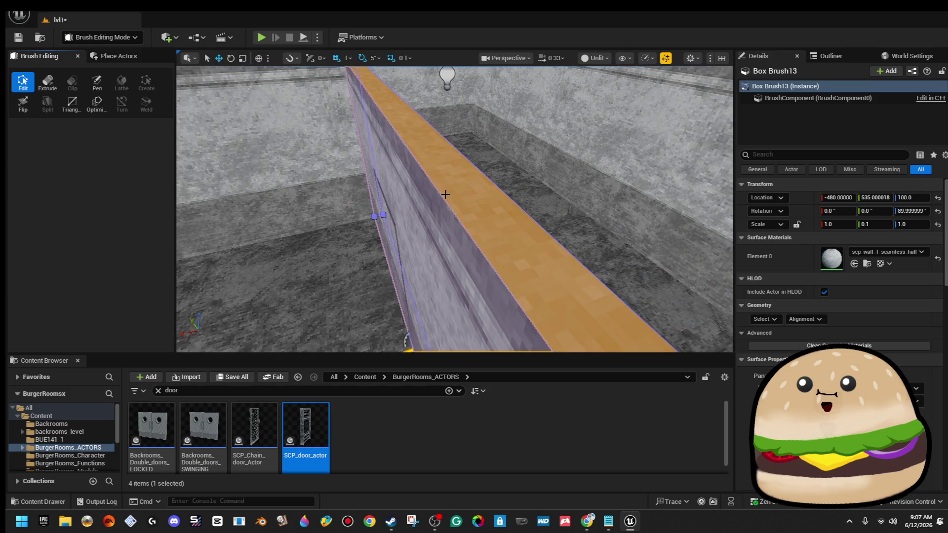
left_click_drag(441, 198, 441, 198)
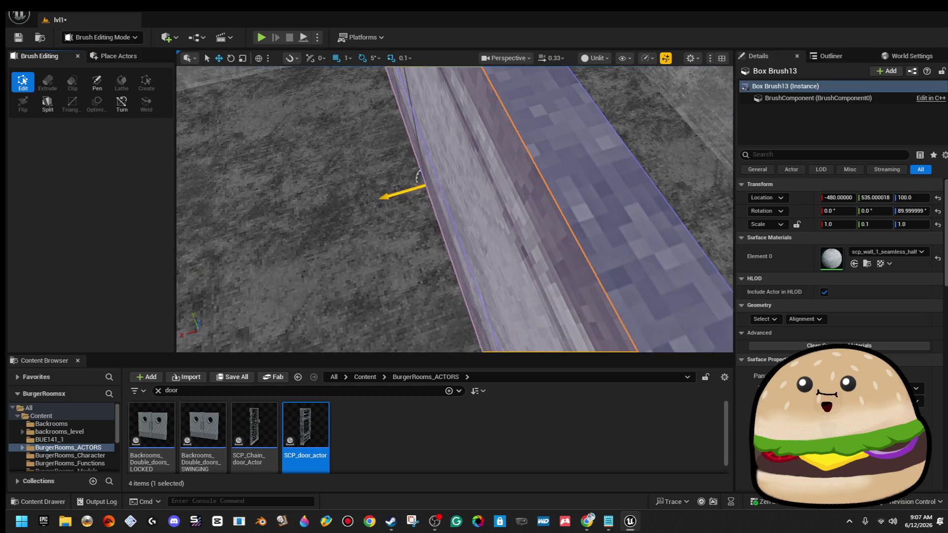
left_click_drag(450, 257, 451, 257)
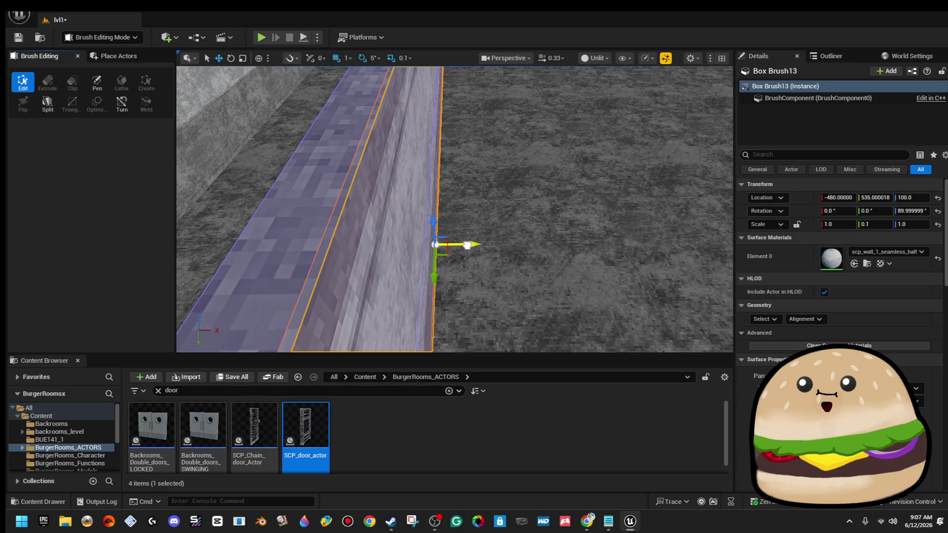
mouse_move(466, 245)
left_mouse_down()
mouse_move(462, 197)
mouse_move(359, 287)
mouse_move(384, 262)
left_mouse_up()
left_click(461, 197)
left_click(383, 262)
key("f")
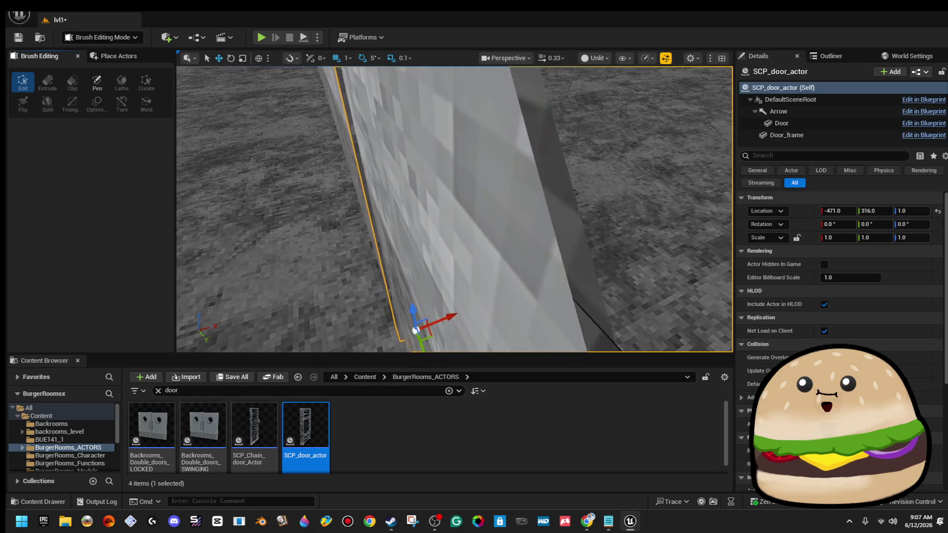
Show the Geometry brush shapes in the Place Actors panel
left_click(124, 56)
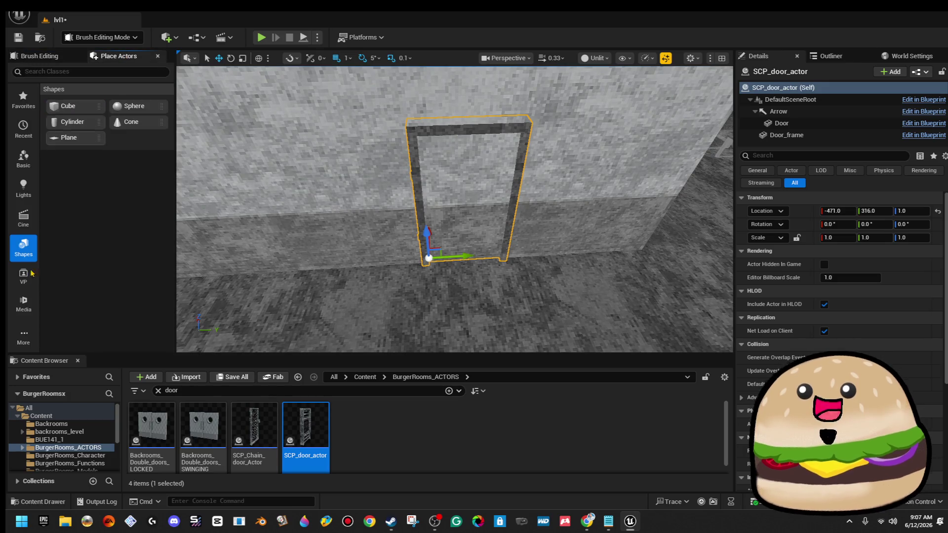
left_click(24, 336)
left_click(49, 371)
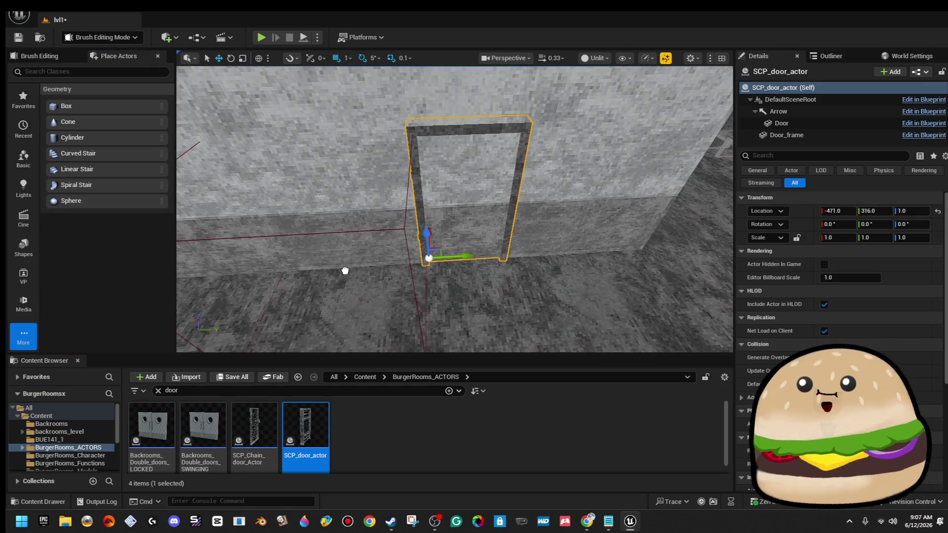
Drag a Box brush into the level, raise it and slide it along Y toward the wall
left_click_drag(319, 242, 320, 243)
key("f")
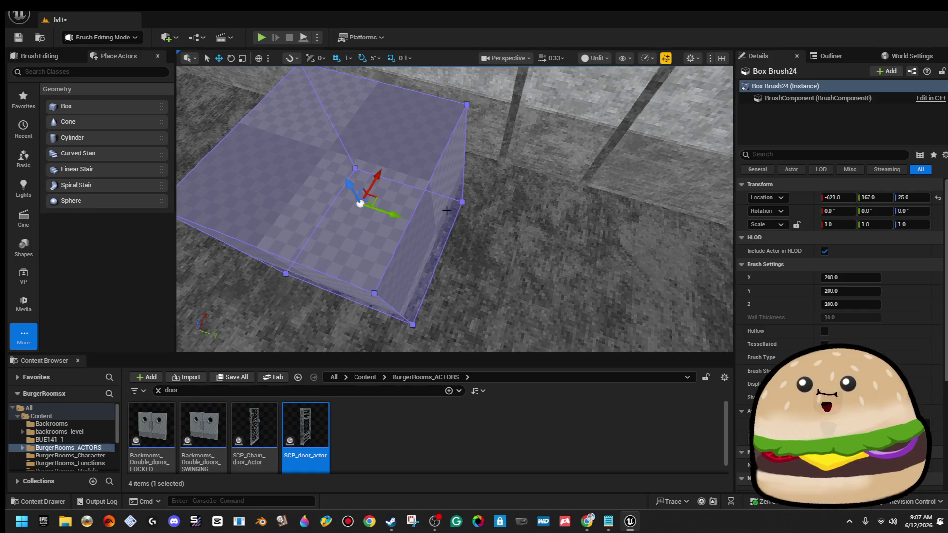
mouse_move(348, 183)
left_mouse_down()
mouse_move(346, 159)
mouse_move(355, 171)
left_mouse_up()
scroll(459, 236, "up", 2)
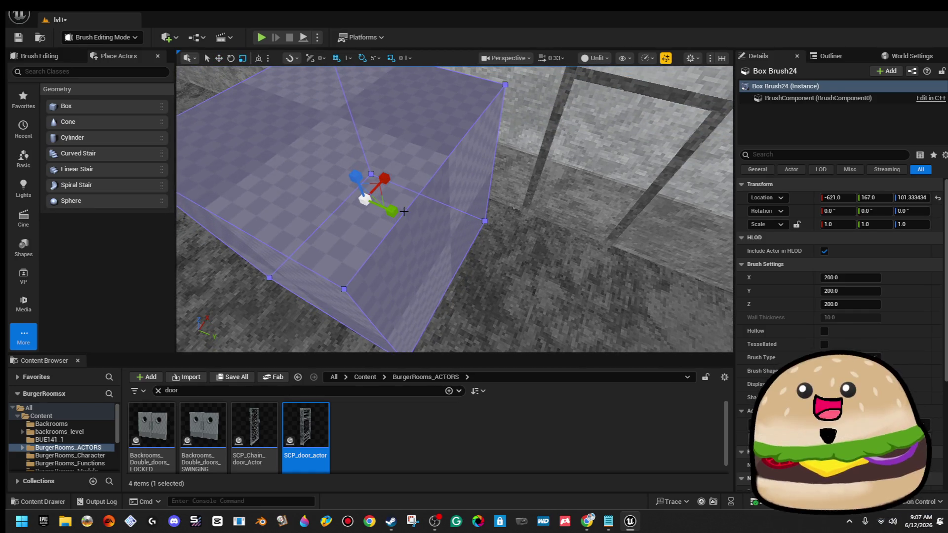
key("w")
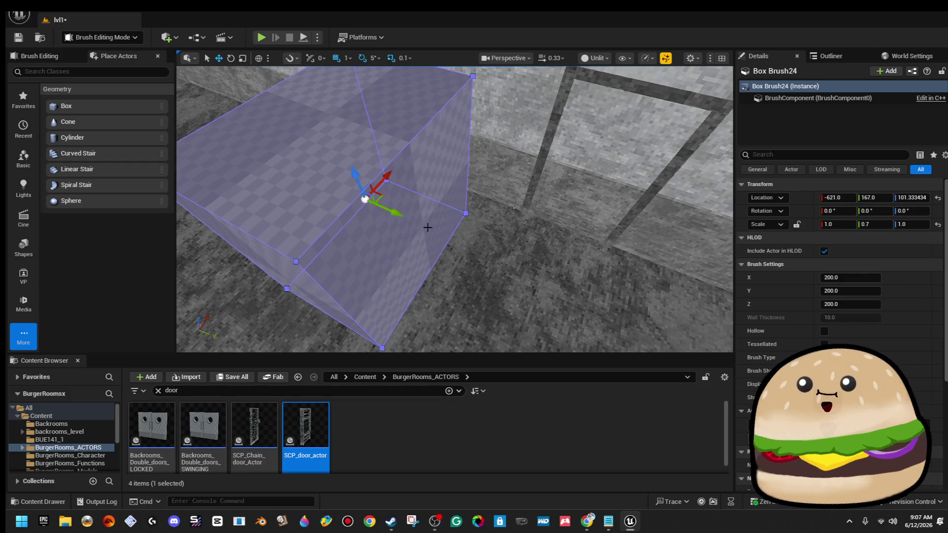
mouse_move(398, 212)
left_mouse_down()
mouse_move(536, 248)
mouse_move(593, 250)
left_mouse_up()
scroll(577, 236, "up", 2)
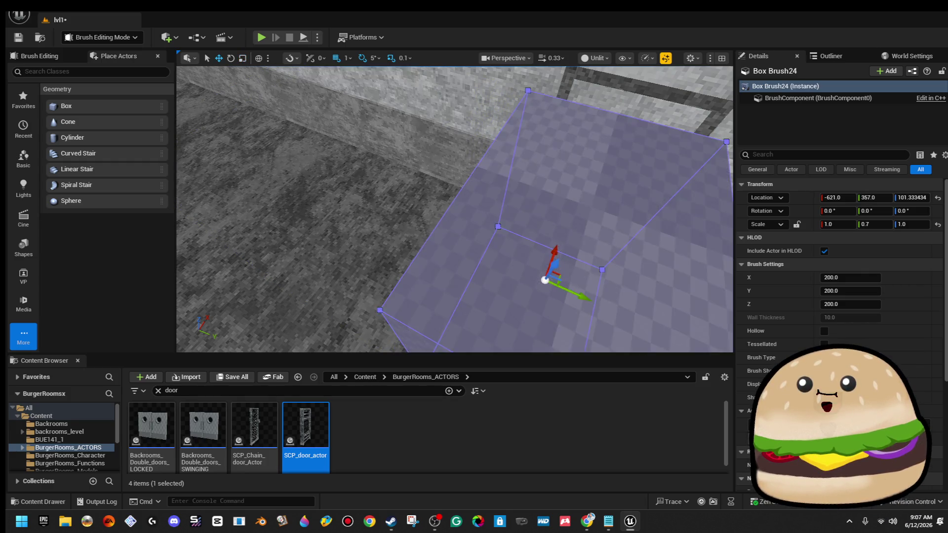
key("r")
mouse_move(454, 209)
left_mouse_down()
mouse_move(415, 219)
mouse_move(463, 228)
mouse_move(557, 203)
mouse_move(462, 247)
mouse_move(445, 227)
mouse_move(454, 241)
mouse_move(420, 244)
mouse_move(444, 239)
left_mouse_up()
key("w")
key("w")
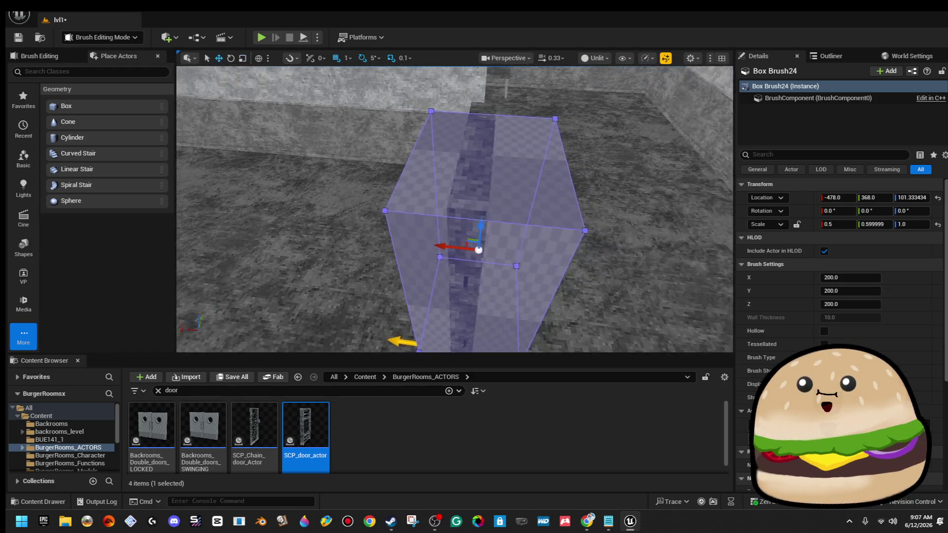
Select and frame the box brush by the vent door, then switch to Selection Mode
left_click_drag(693, 208, 694, 208)
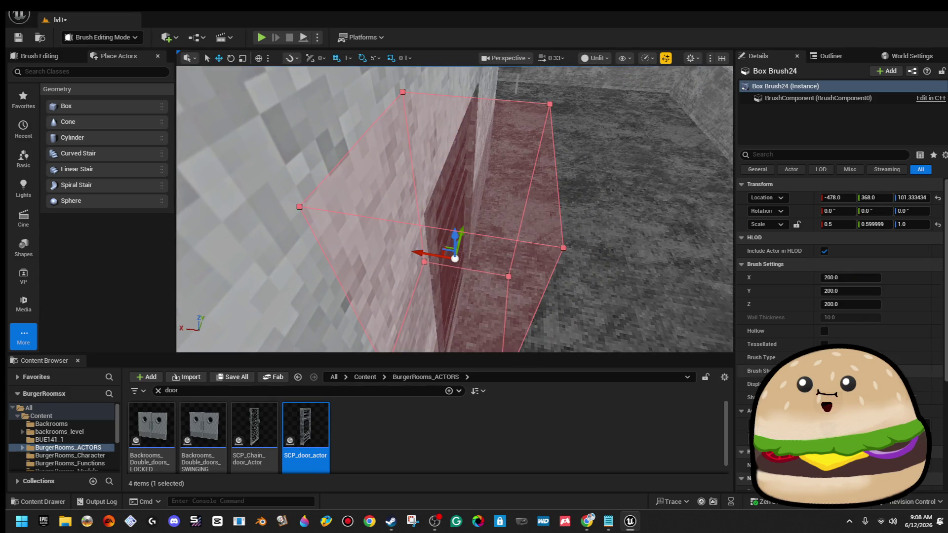
left_click_drag(410, 322, 410, 322)
left_click(728, 197)
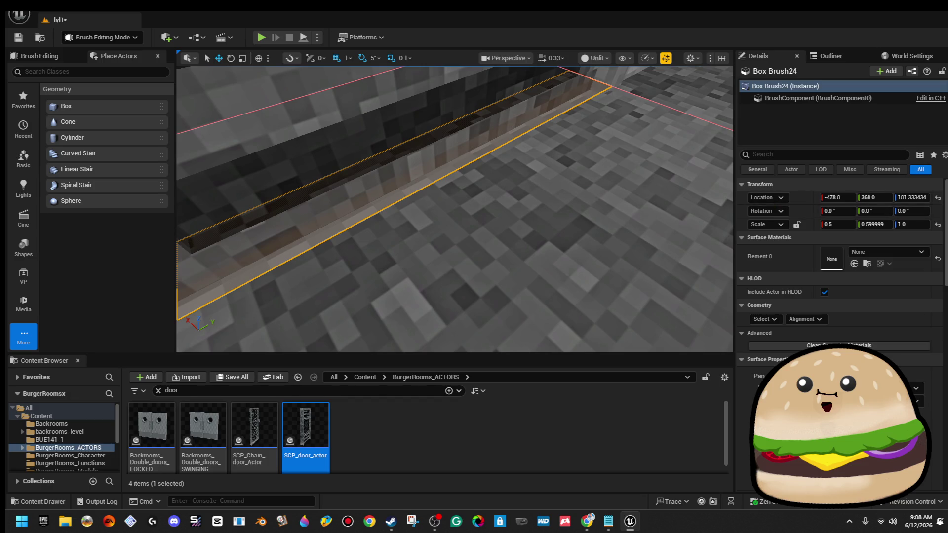
key("f")
left_click(492, 174)
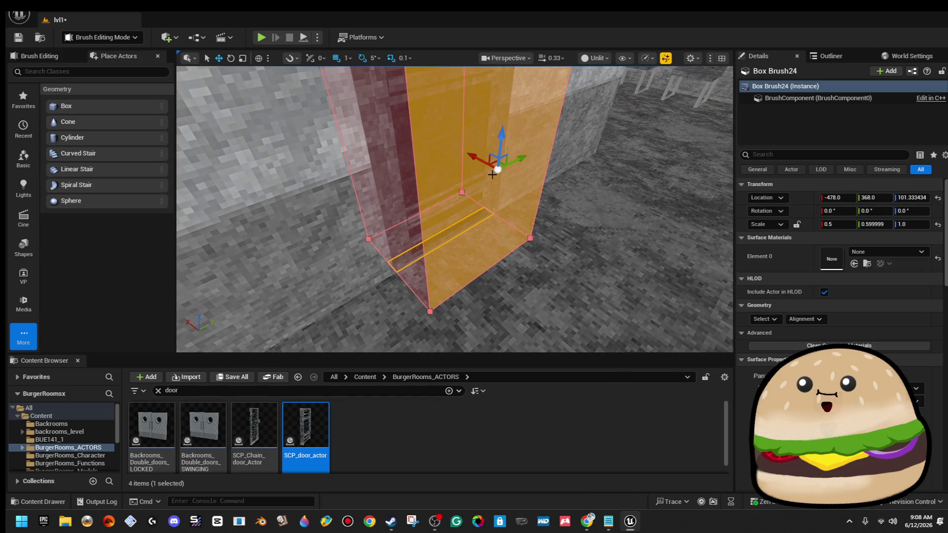
left_click_drag(492, 174, 287, 45)
left_click(102, 38)
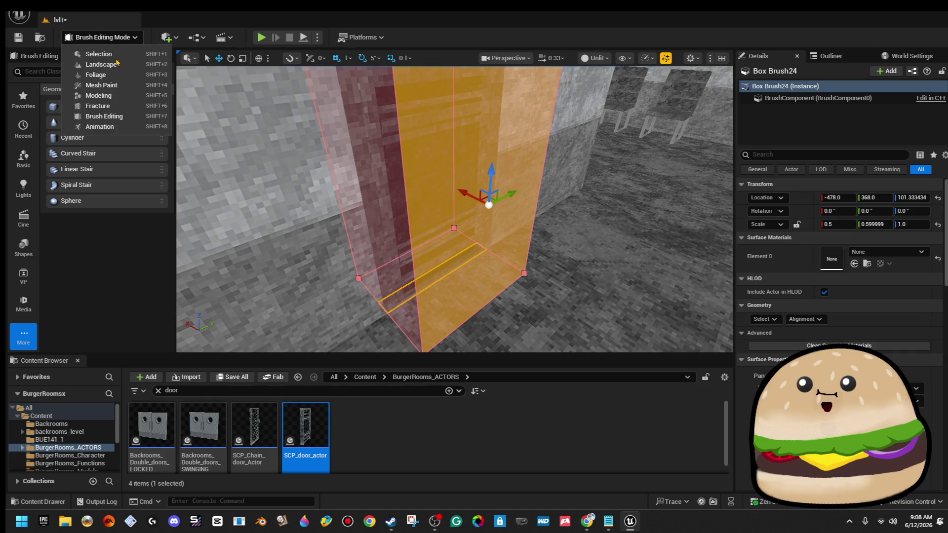
left_click(89, 46)
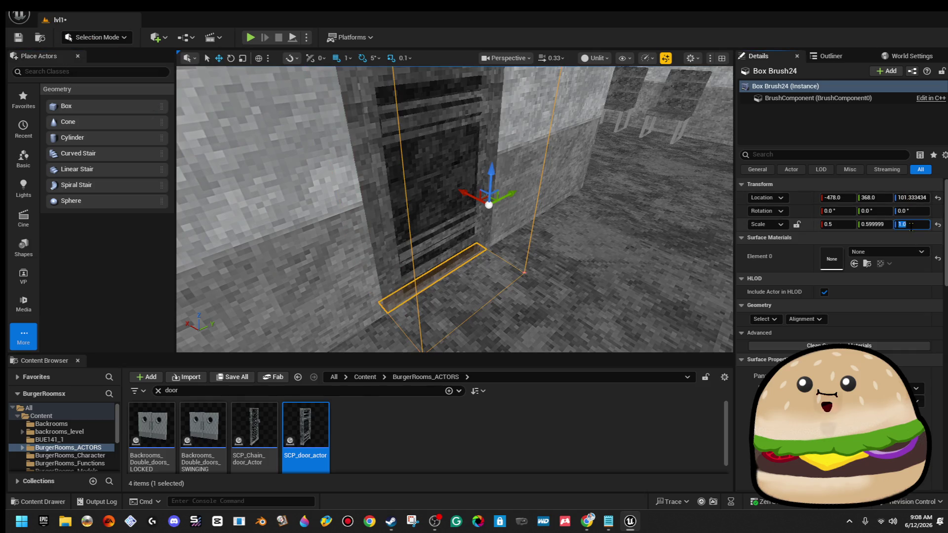
left_click(913, 224)
type("1")
Try brush Z scales of 1.01, 1.09 and 1.05, settling back on 1.0
key("Return")
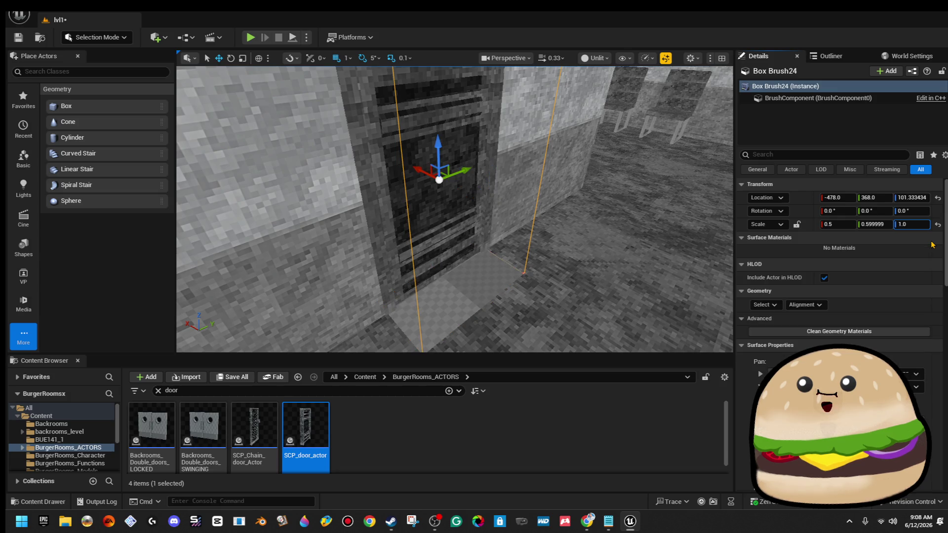
type("1")
key("Return")
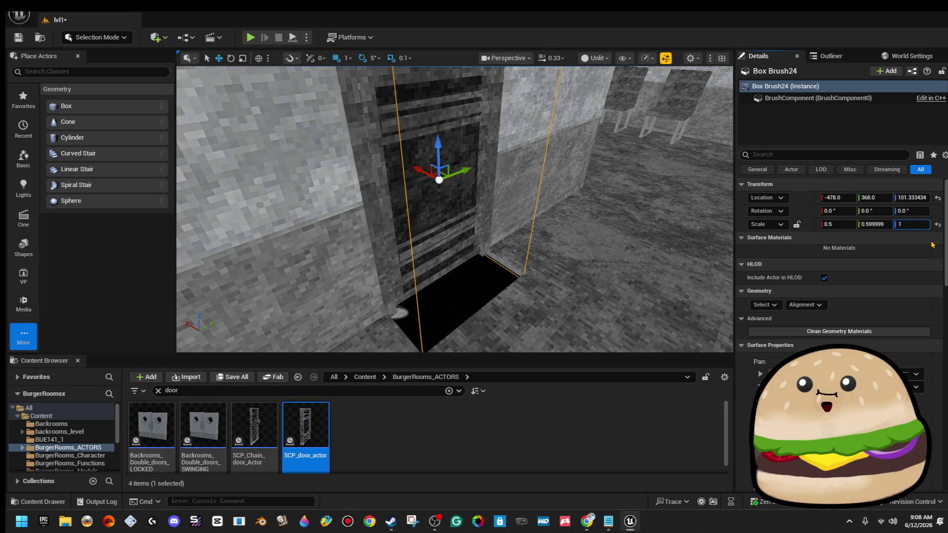
key("Return")
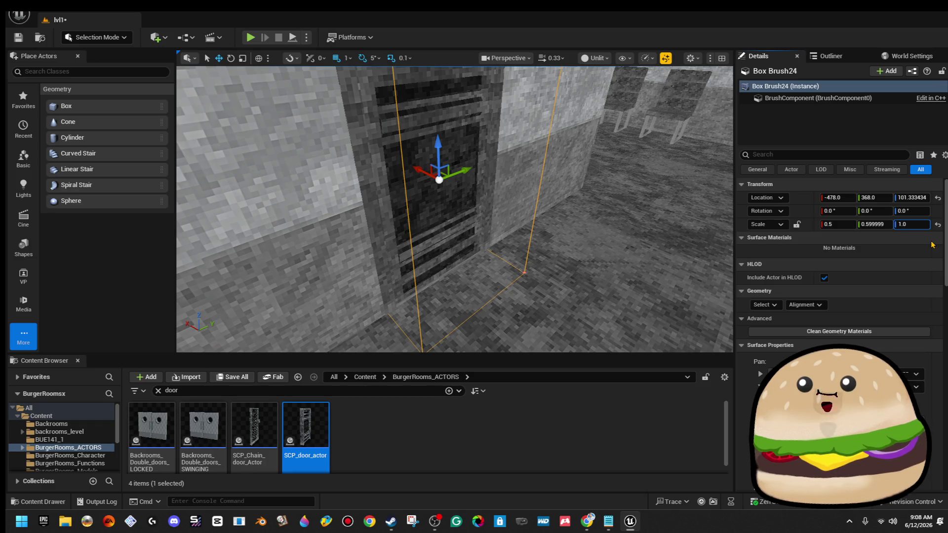
key("Return")
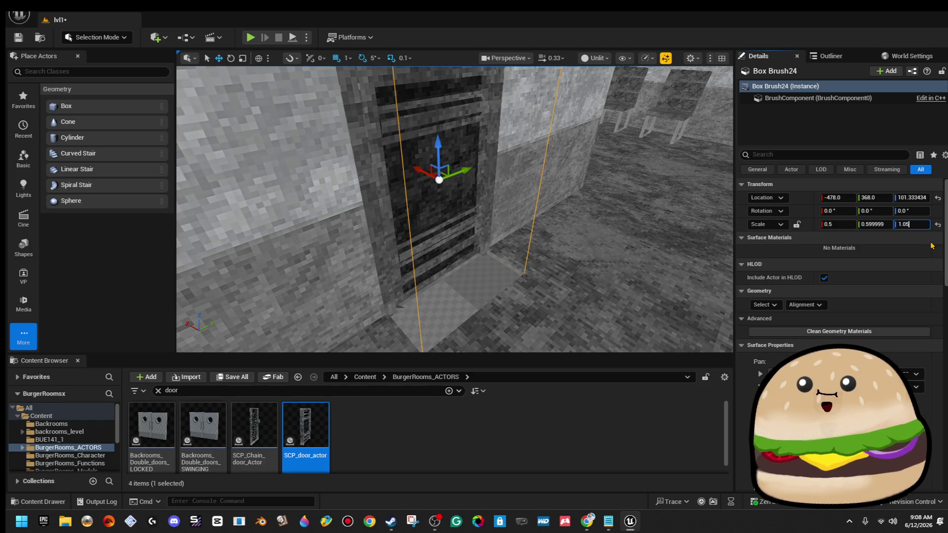
key("Return")
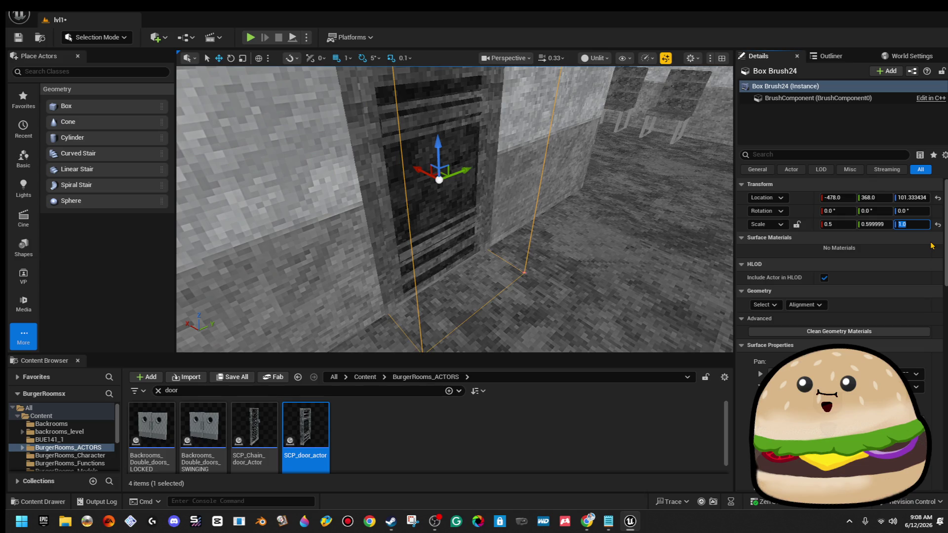
left_click_drag(455, 207, 489, 197)
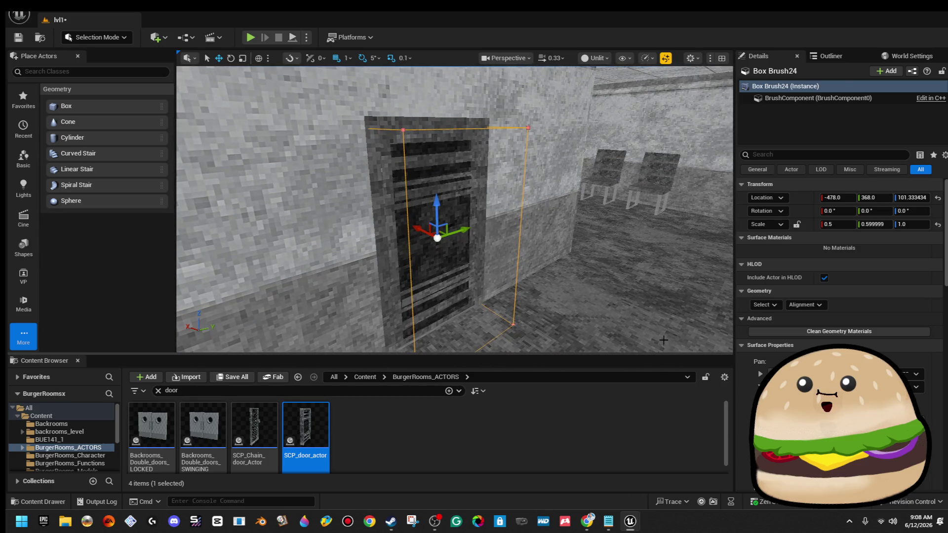
right_click(666, 337)
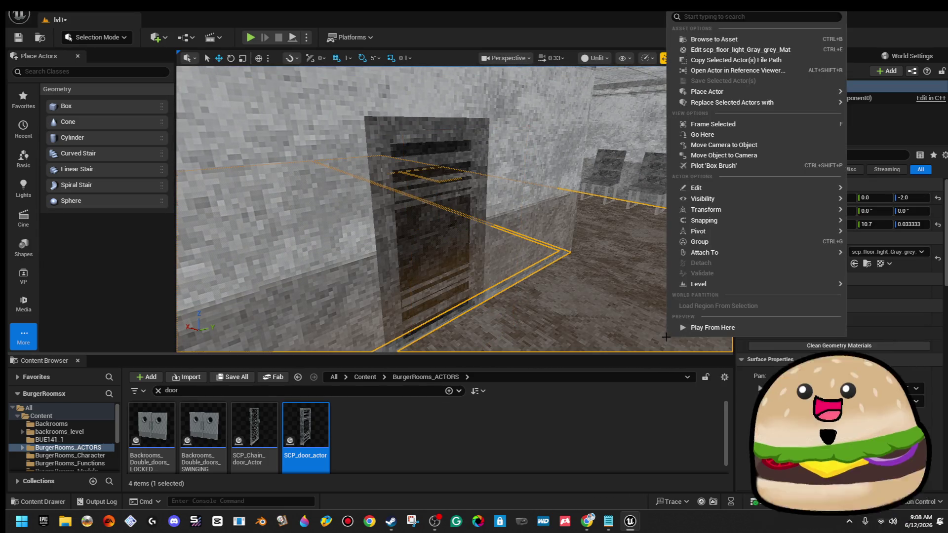
Play from the floor spot, open the SCP door with E and walk through, then stop and frame the door actor
left_click(731, 328)
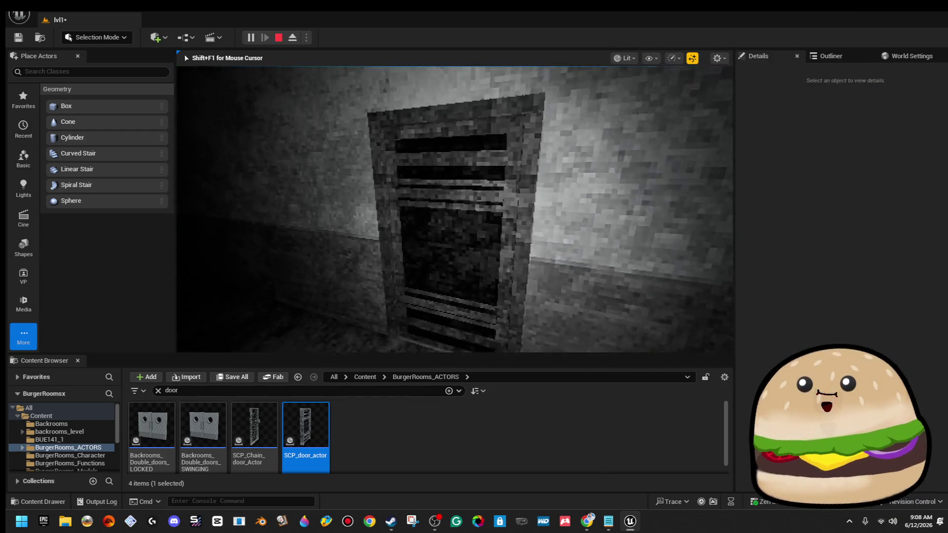
key("w")
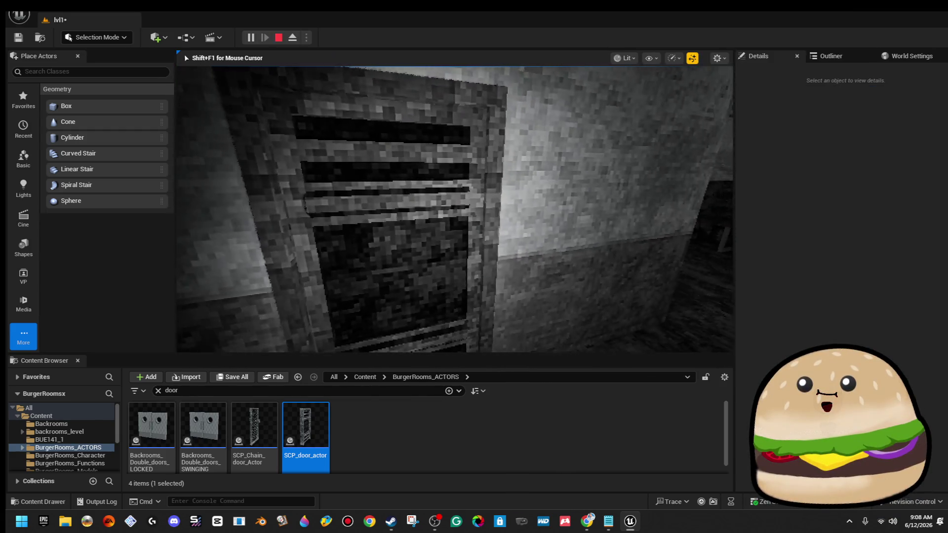
key("e")
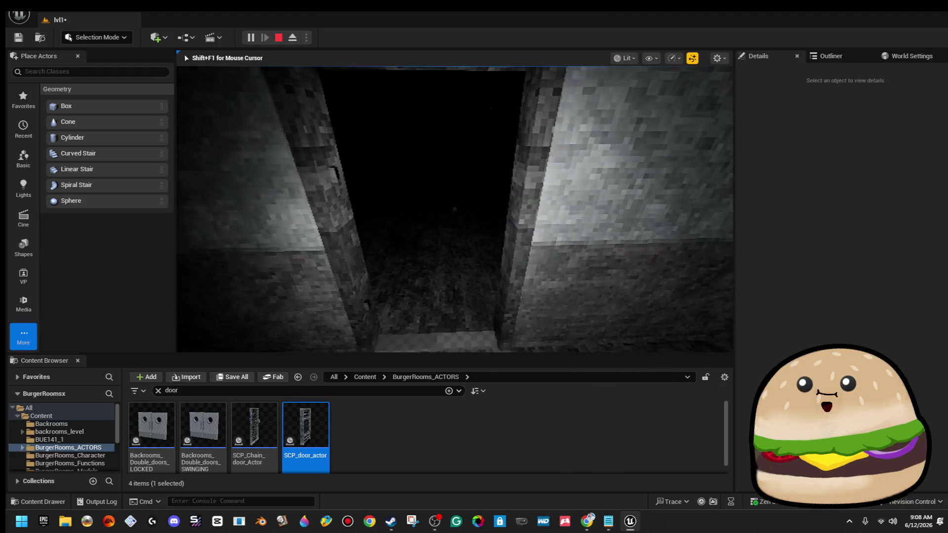
key("w")
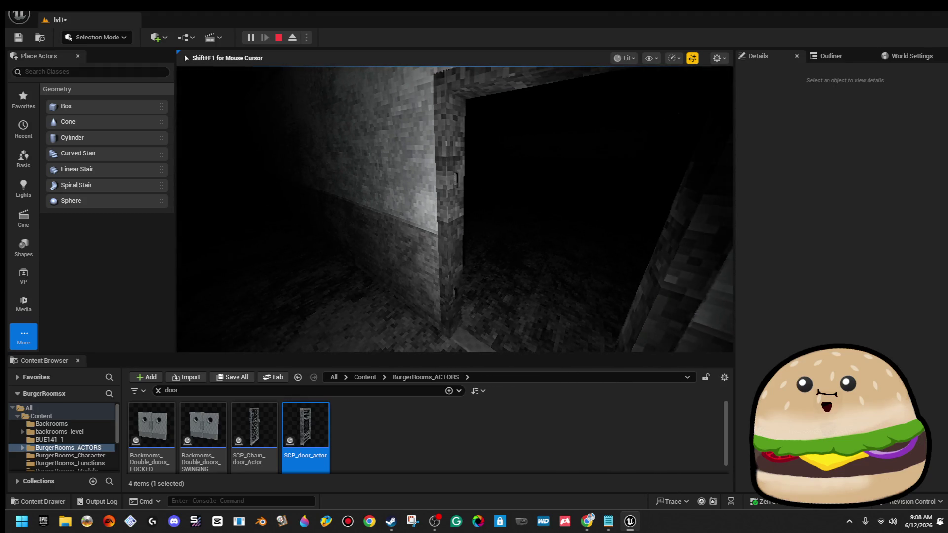
key("Escape")
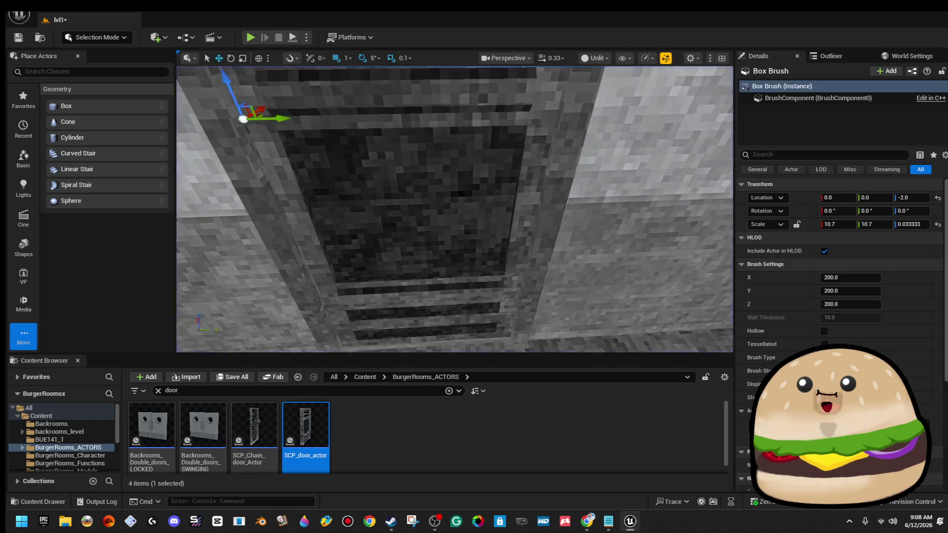
left_click(484, 228)
key("f")
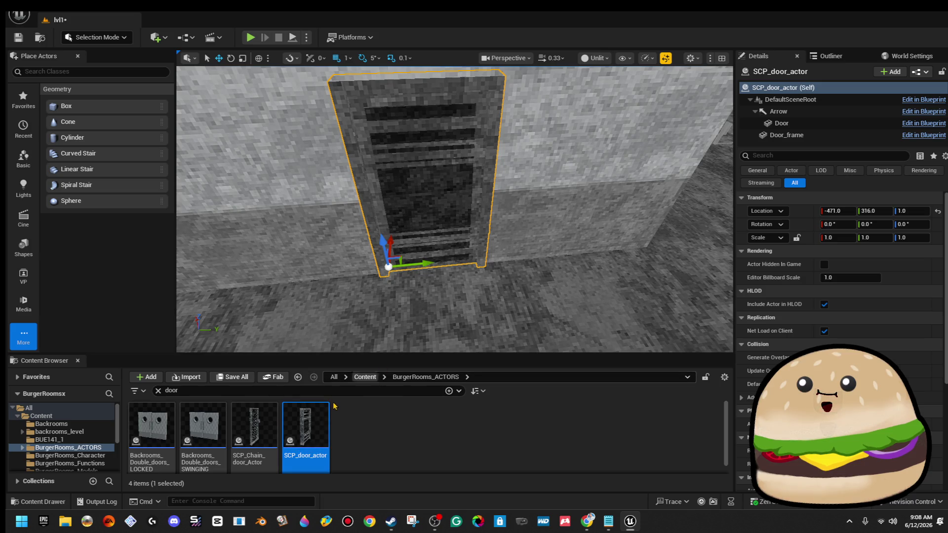
Open the SCP_door_actor blueprint and set the Delay duration to 2.0
double_click(321, 415)
scroll(450, 212, "up", 2)
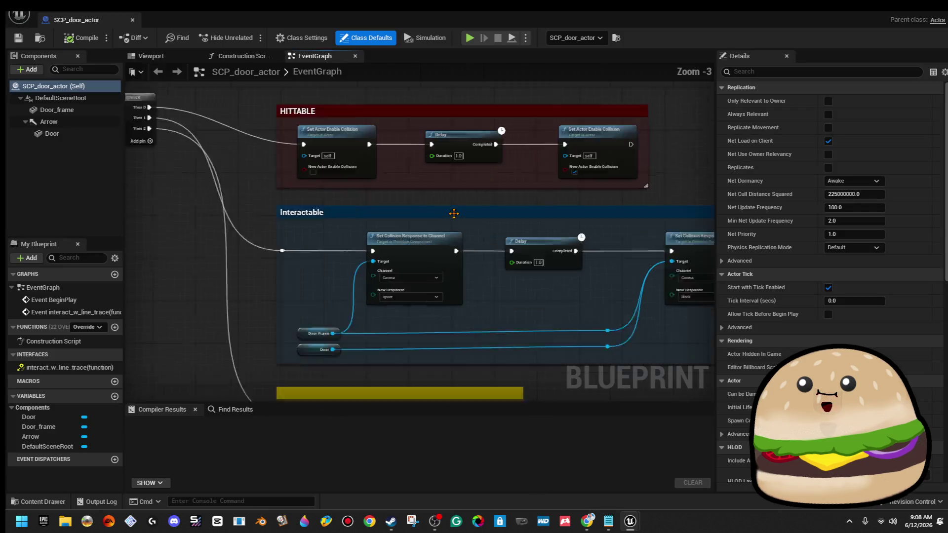
type("2")
left_click(578, 285)
type("2")
key("Return")
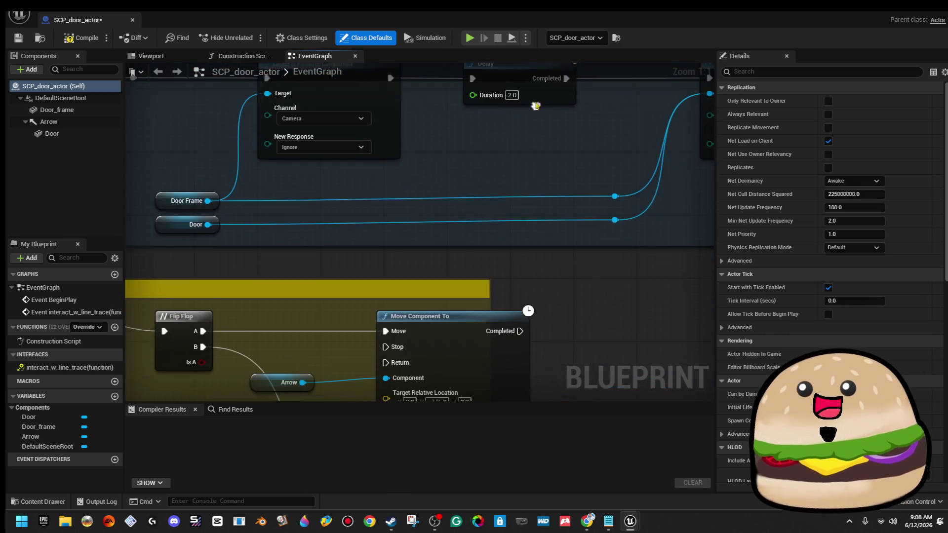
Set the second Move Component To Over Time to 2.0, then compile and save the blueprint
scroll(519, 254, "down", 3)
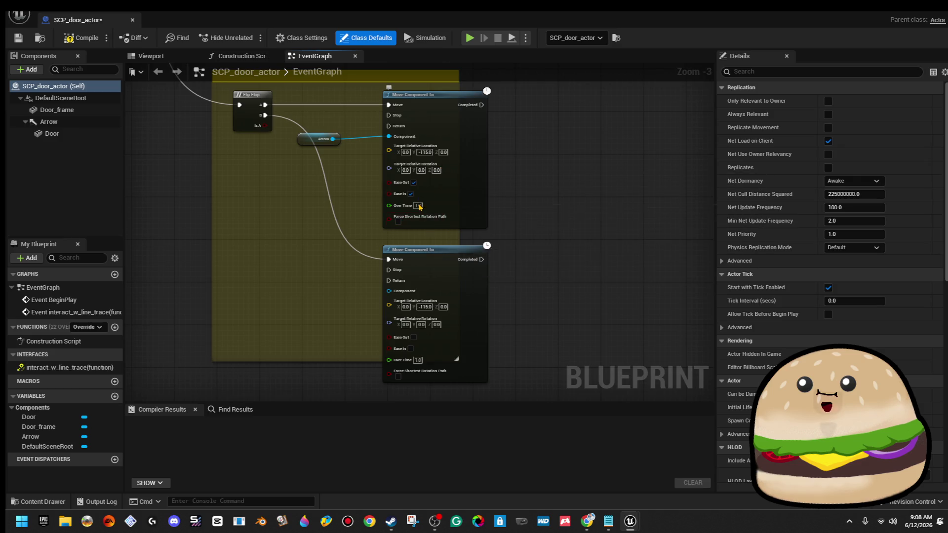
type("2")
left_click(418, 360)
type("2")
key("Return")
left_click(83, 37)
left_click(18, 37)
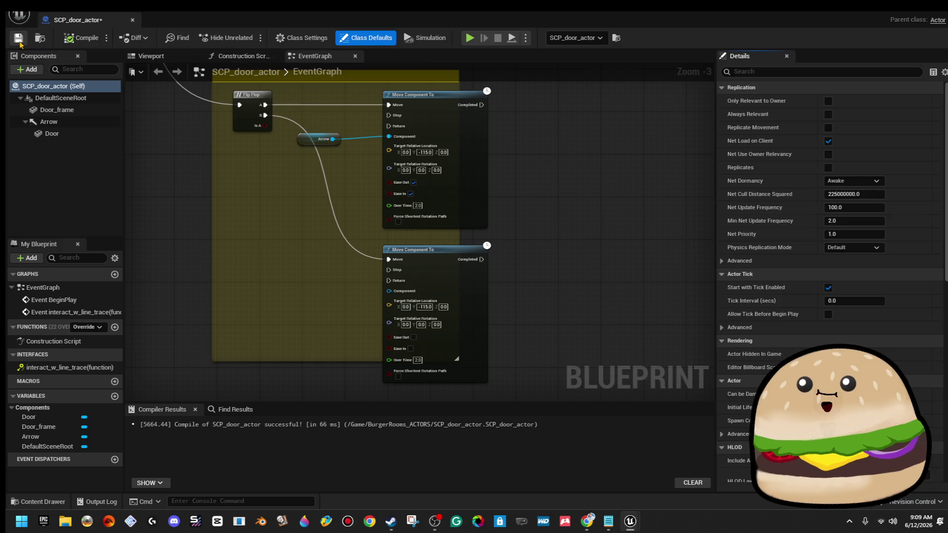
Review the Interactable and HITTABLE graph sections, then reopen the blueprint's viewport with the Door component selected
left_click_drag(275, 144, 365, 366)
left_click_drag(186, 125, 212, 288)
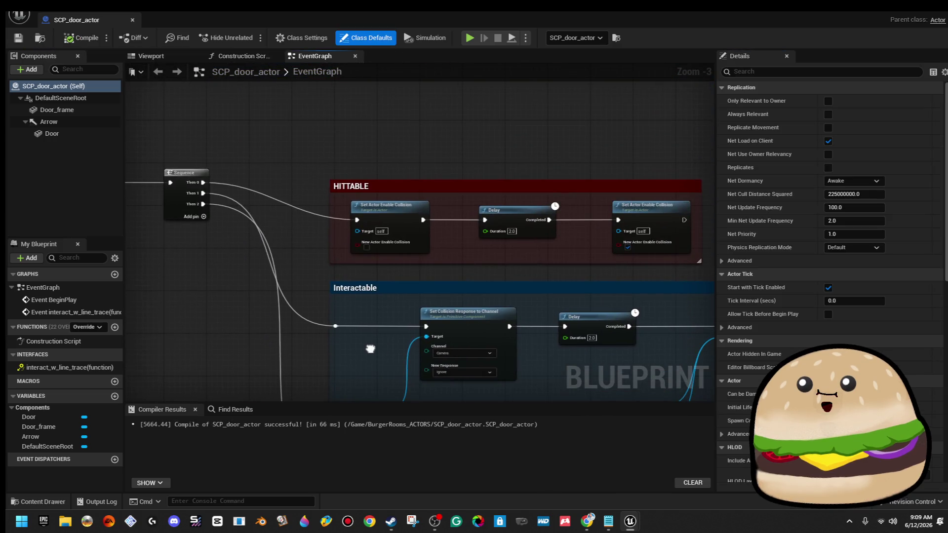
left_click_drag(187, 126, 524, 117)
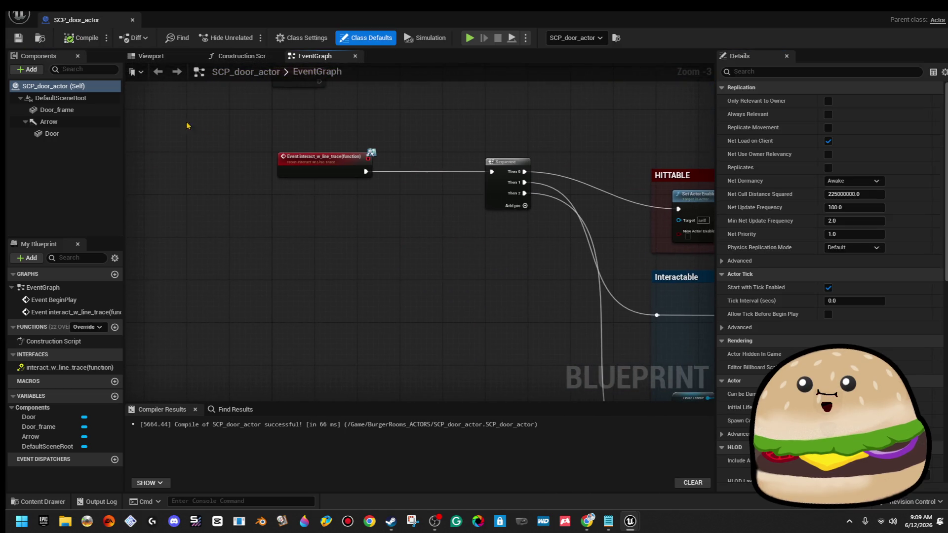
left_click(79, 111)
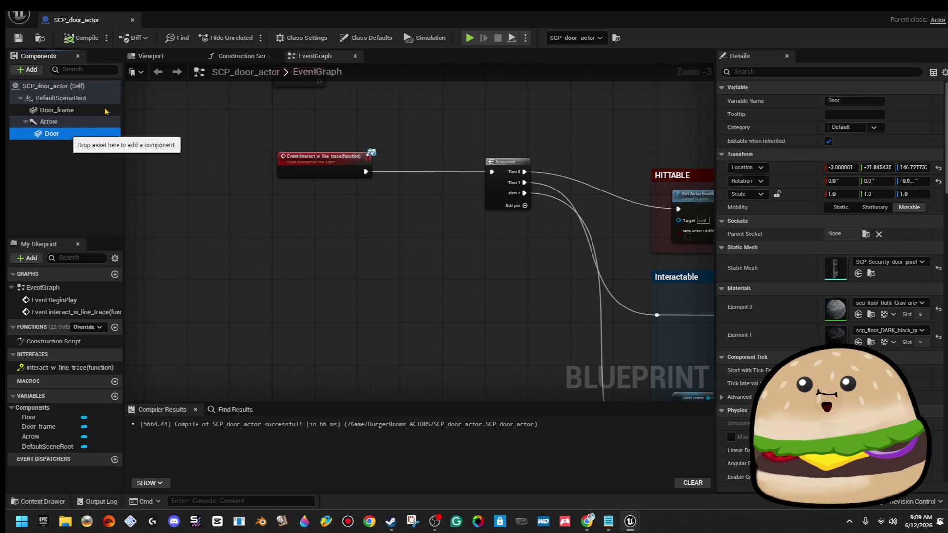
left_click(132, 20)
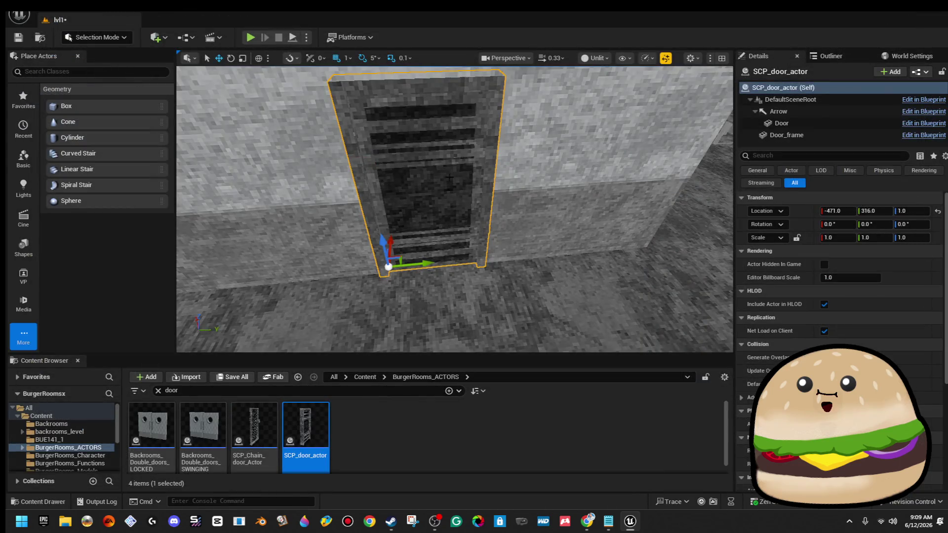
right_click(451, 179)
left_click(523, 225)
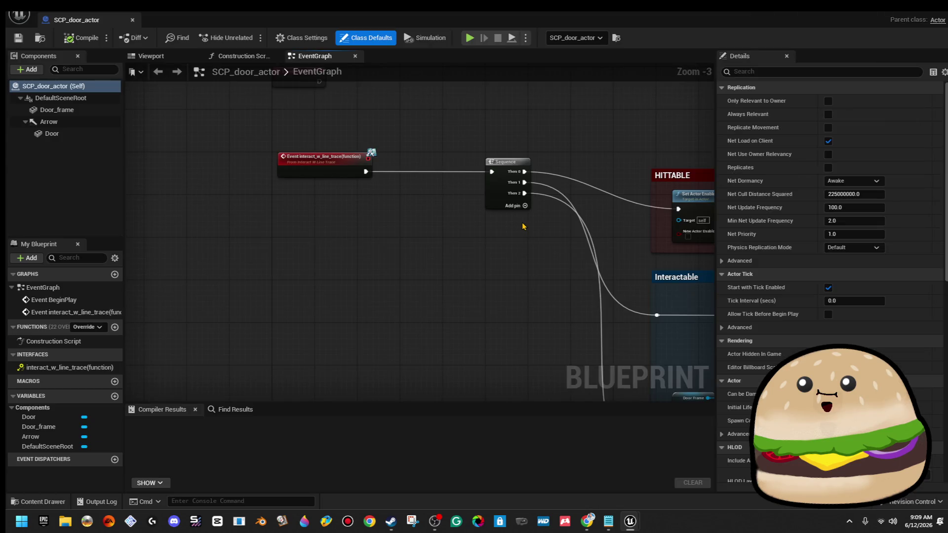
left_click(161, 57)
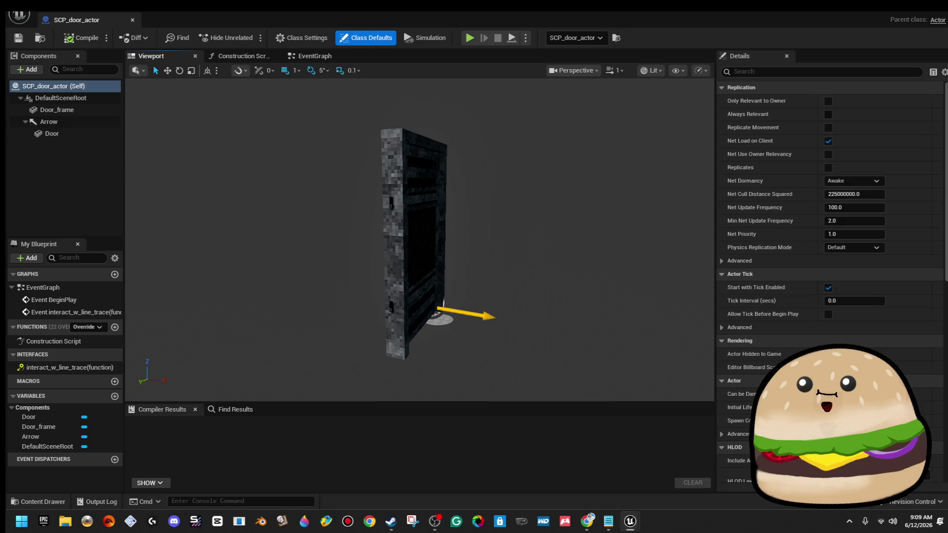
left_click(52, 133)
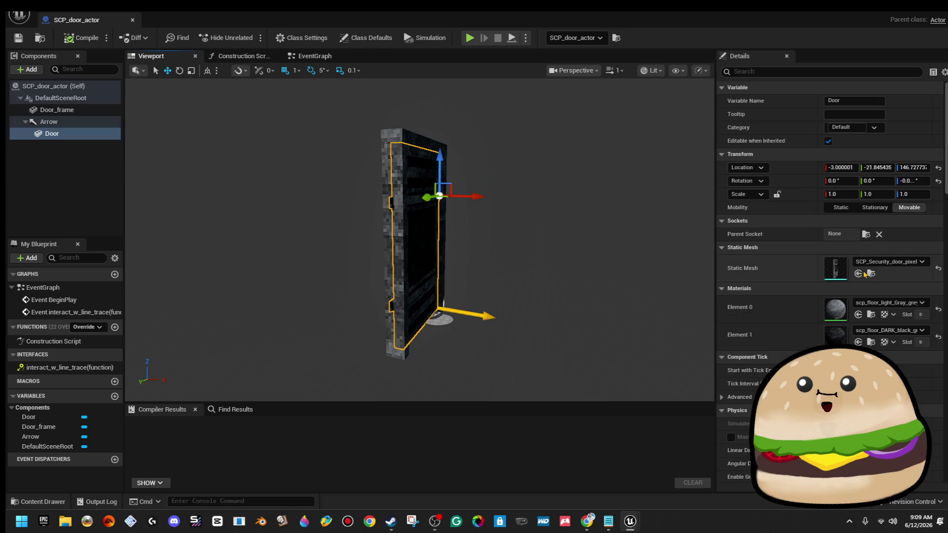
Add a Box Simplified Collision to the SCP_Security_door_pixel mesh, save it and close the mesh editor
double_click(836, 267)
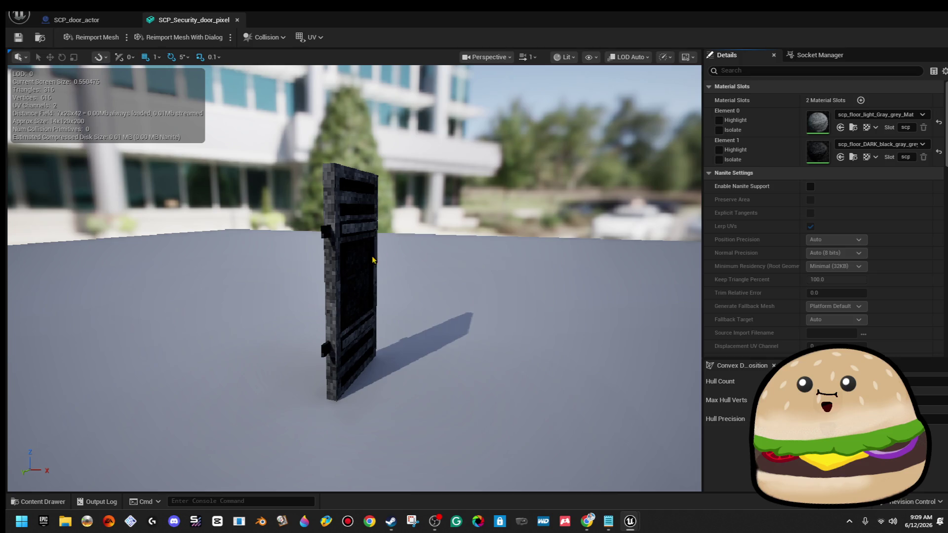
left_click(117, 14)
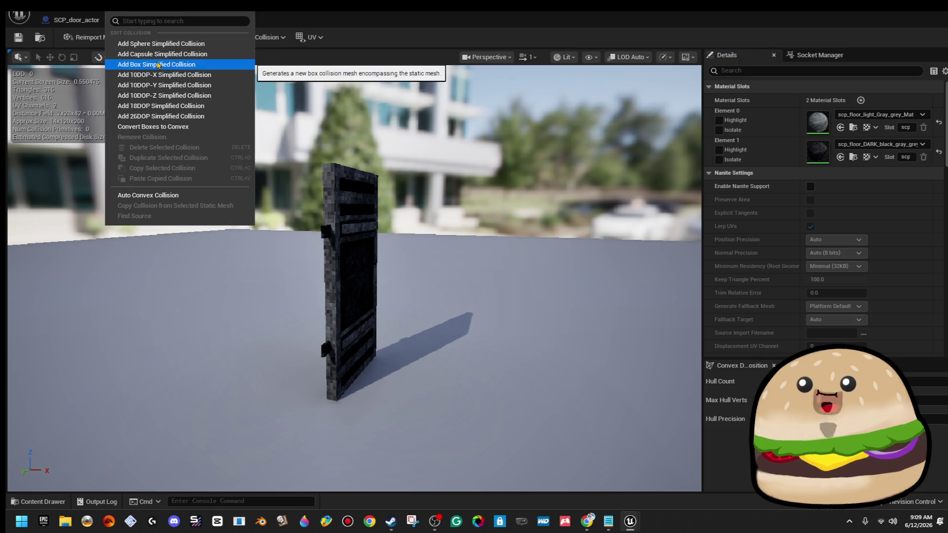
left_click(143, 63)
scroll(354, 279, "up", 5)
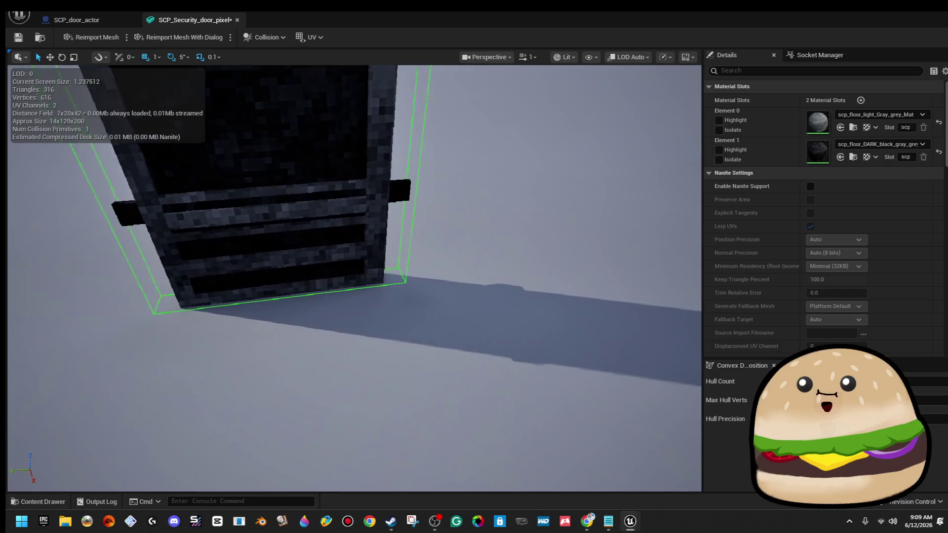
scroll(355, 279, "down", 3)
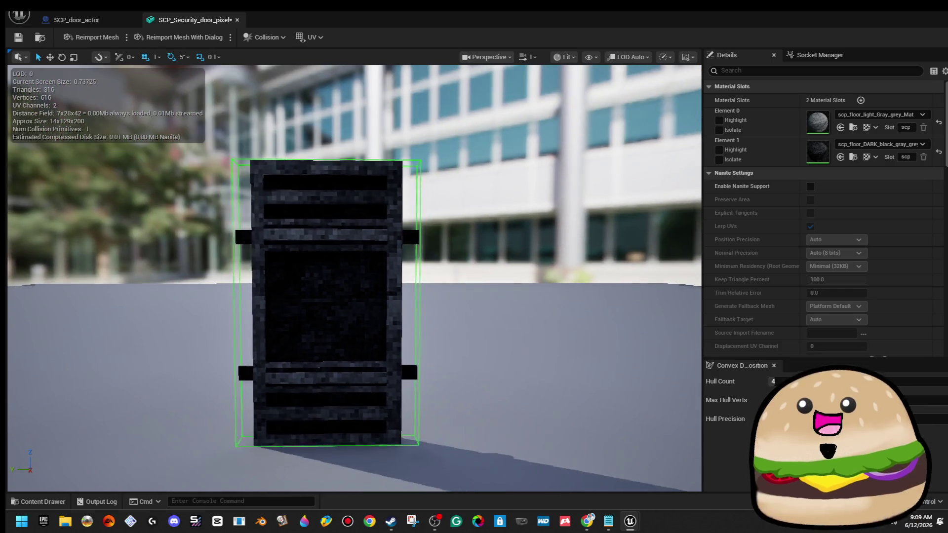
scroll(296, 297, "down", 1)
left_click(294, 300)
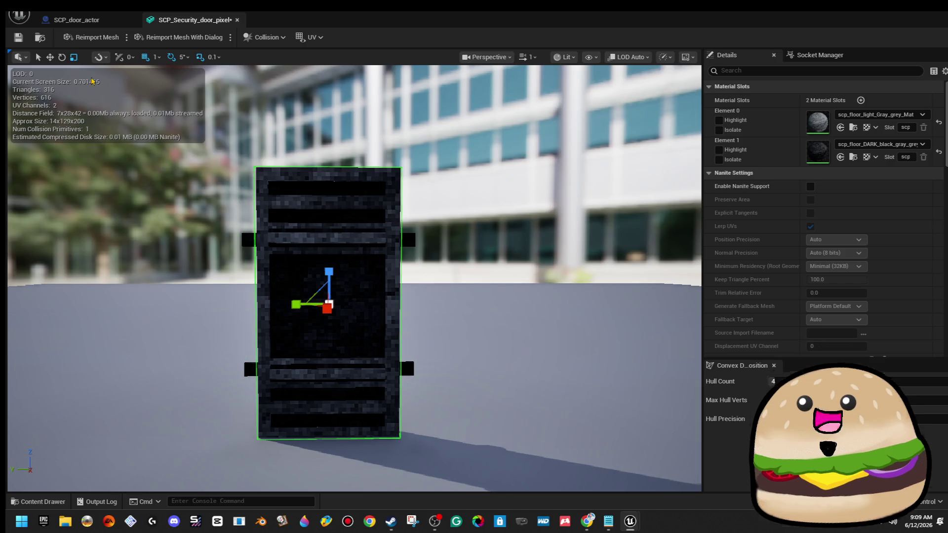
left_click(19, 37)
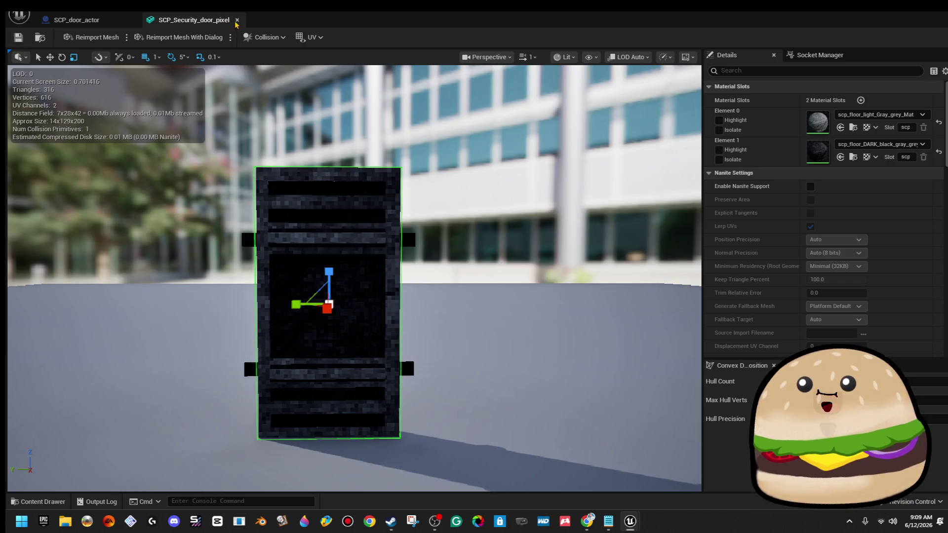
left_click(237, 20)
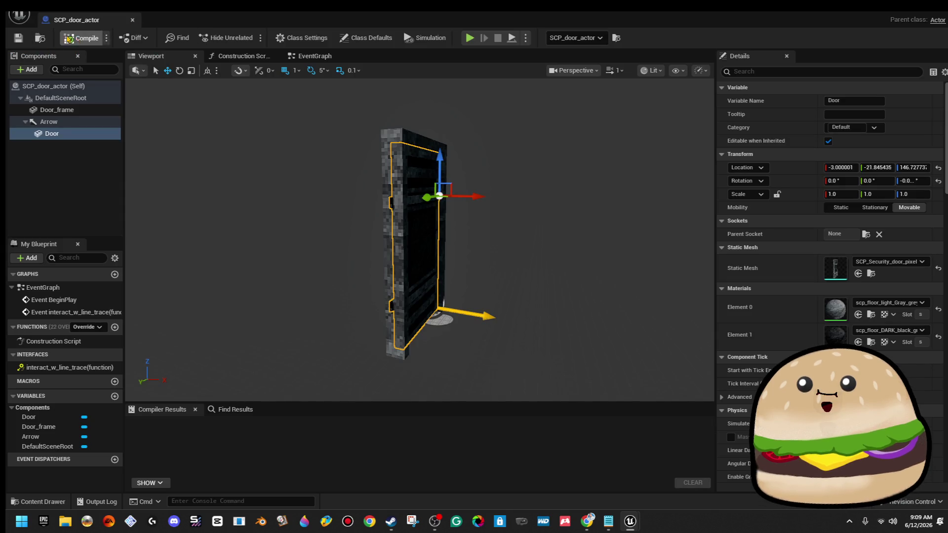
Compile the door blueprint, return to lvl1 and play-test walking through the opened doorway
left_click(69, 39)
left_click(133, 20)
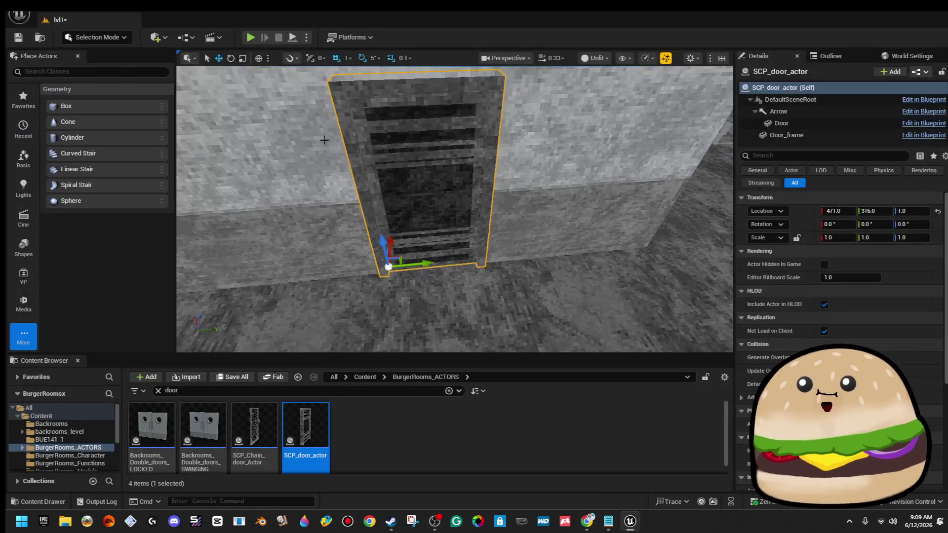
right_click(499, 181)
left_click(517, 357)
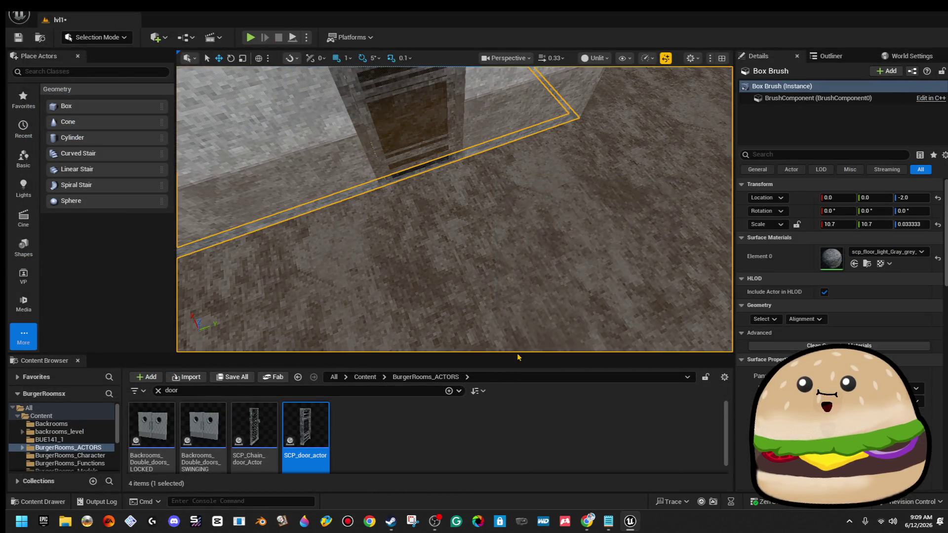
key("alt+p")
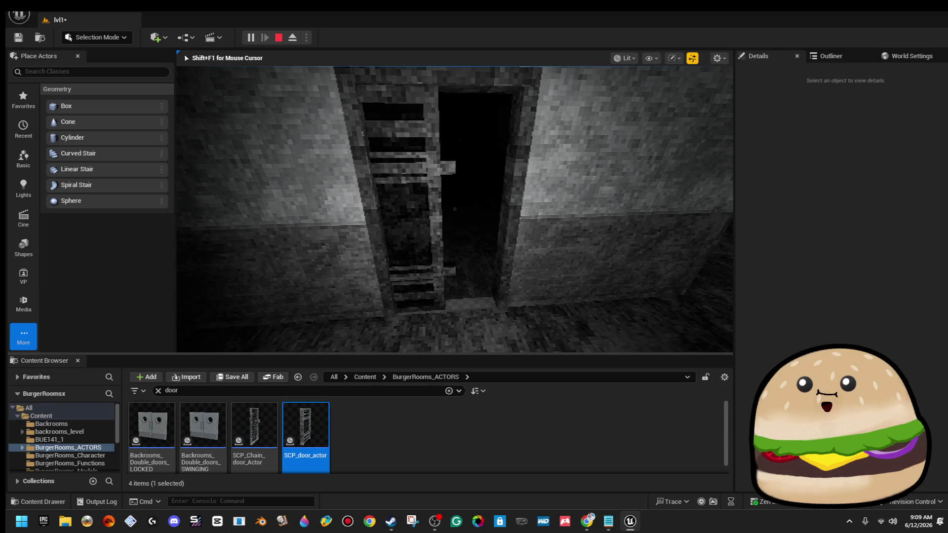
key("w")
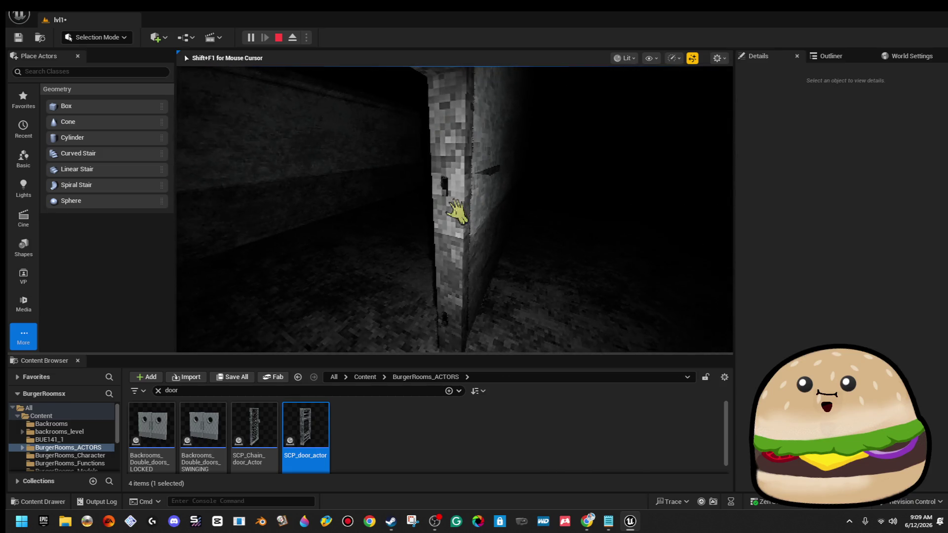
key("Escape")
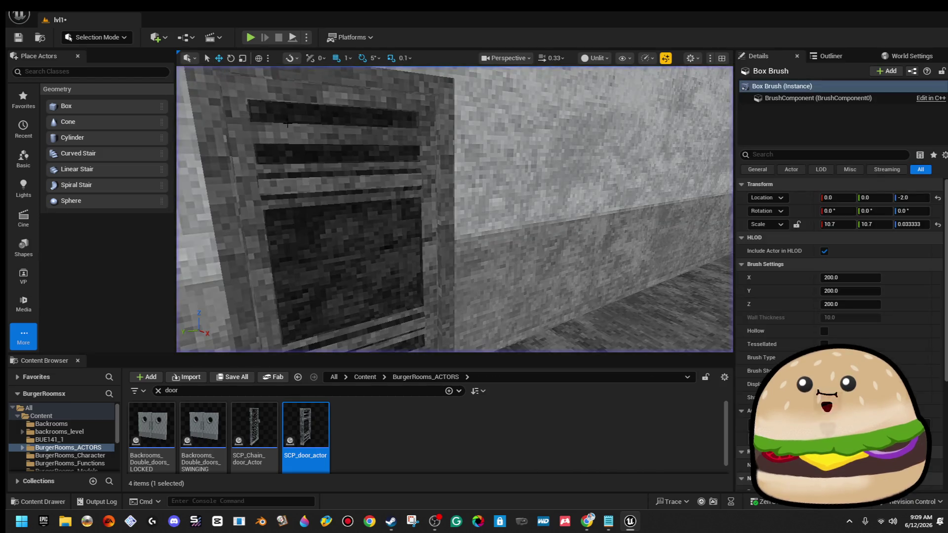
Reselect the door actor and start Play From Here on the floor beside the door
left_click(398, 219)
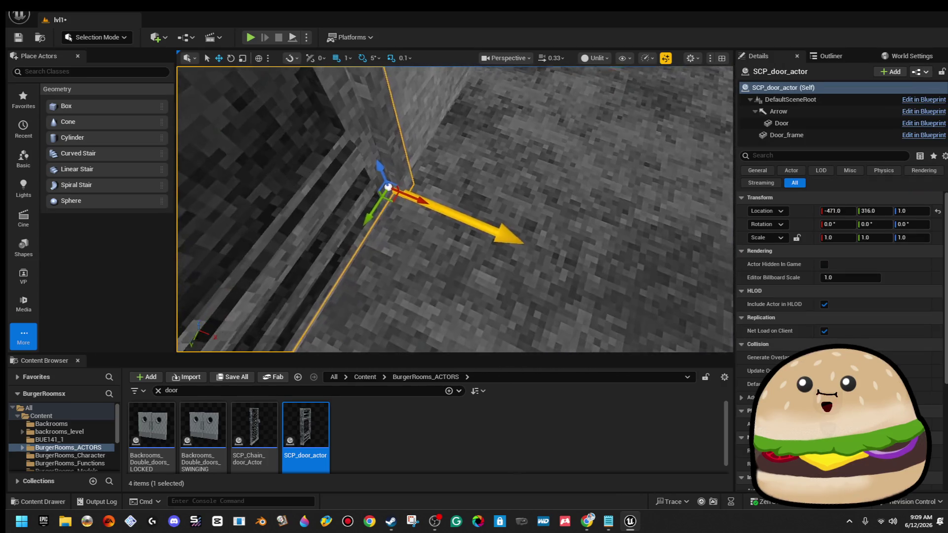
left_click(472, 252)
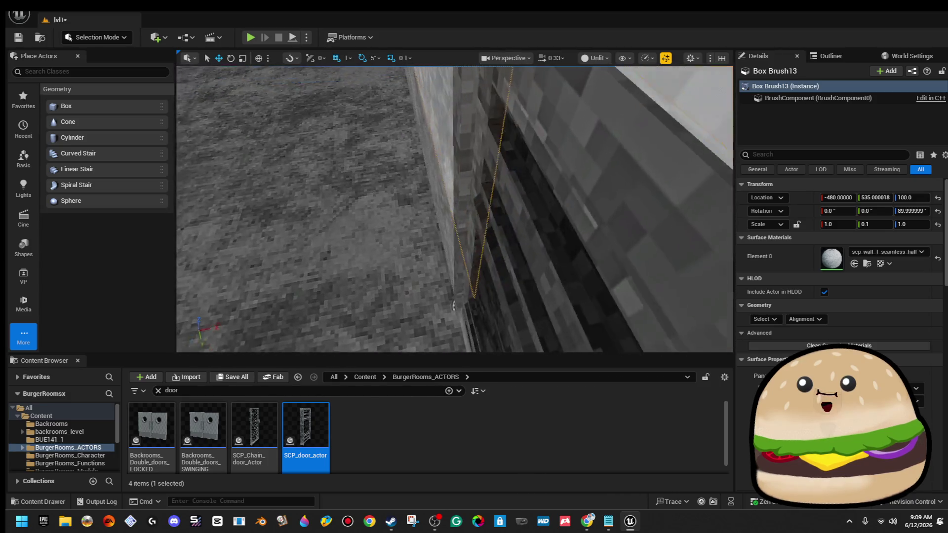
left_click(450, 314)
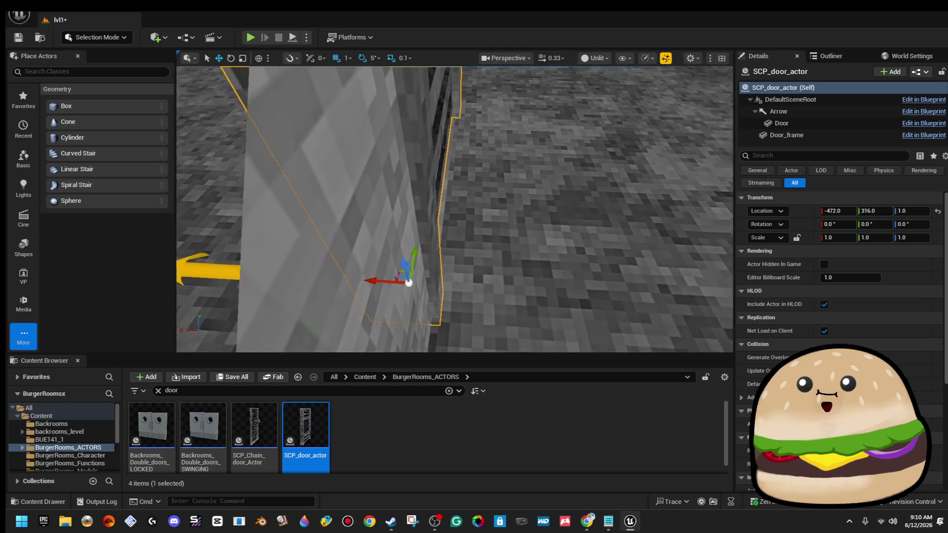
right_click(390, 319)
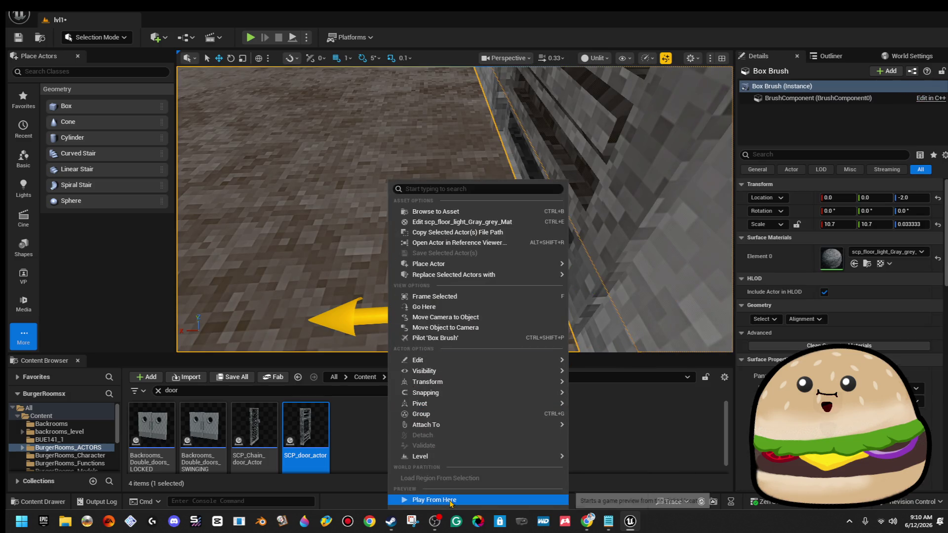
left_click(402, 499)
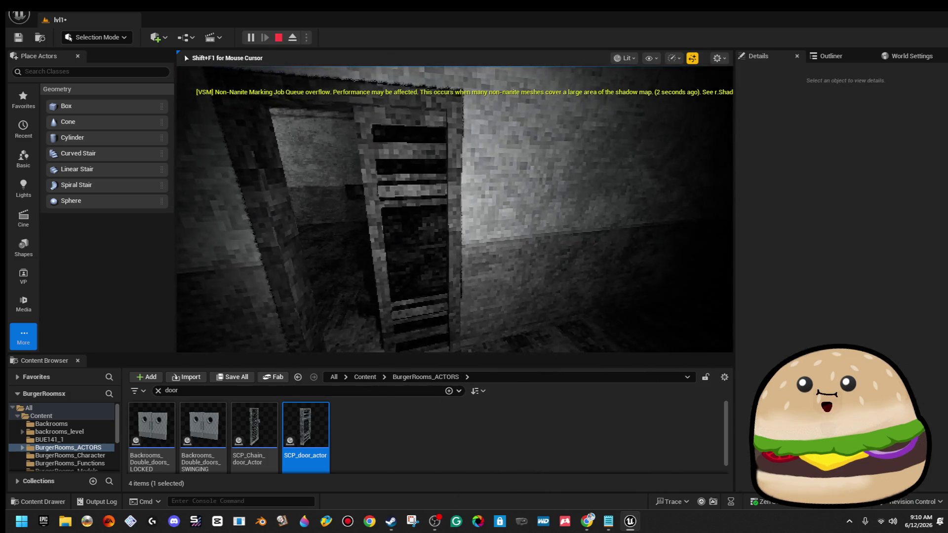